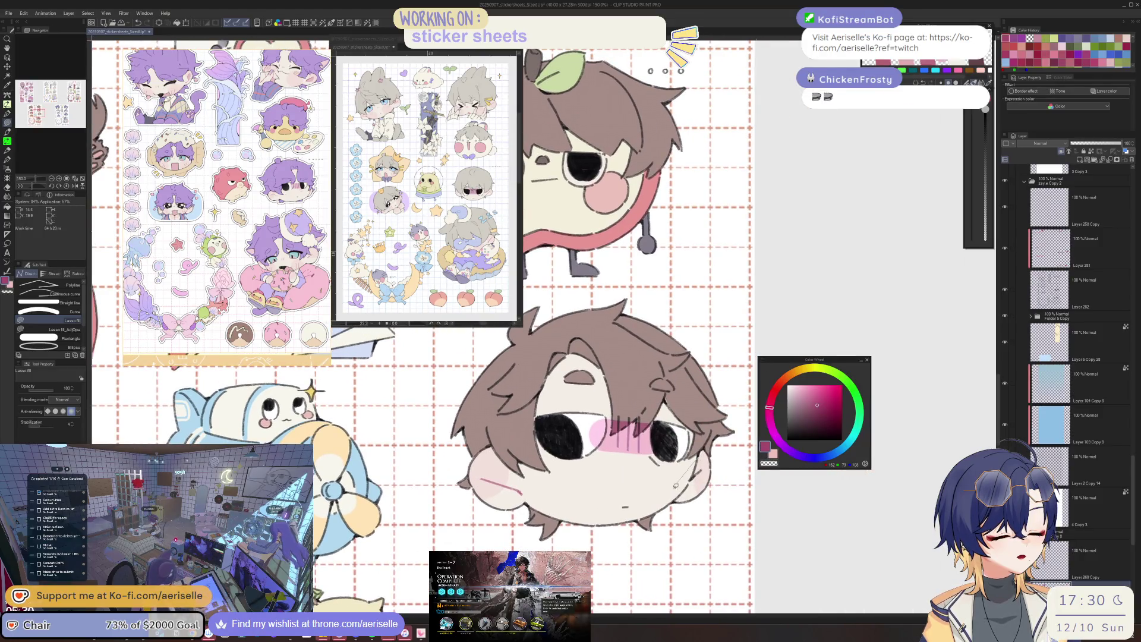
scroll(669, 465, down, 5)
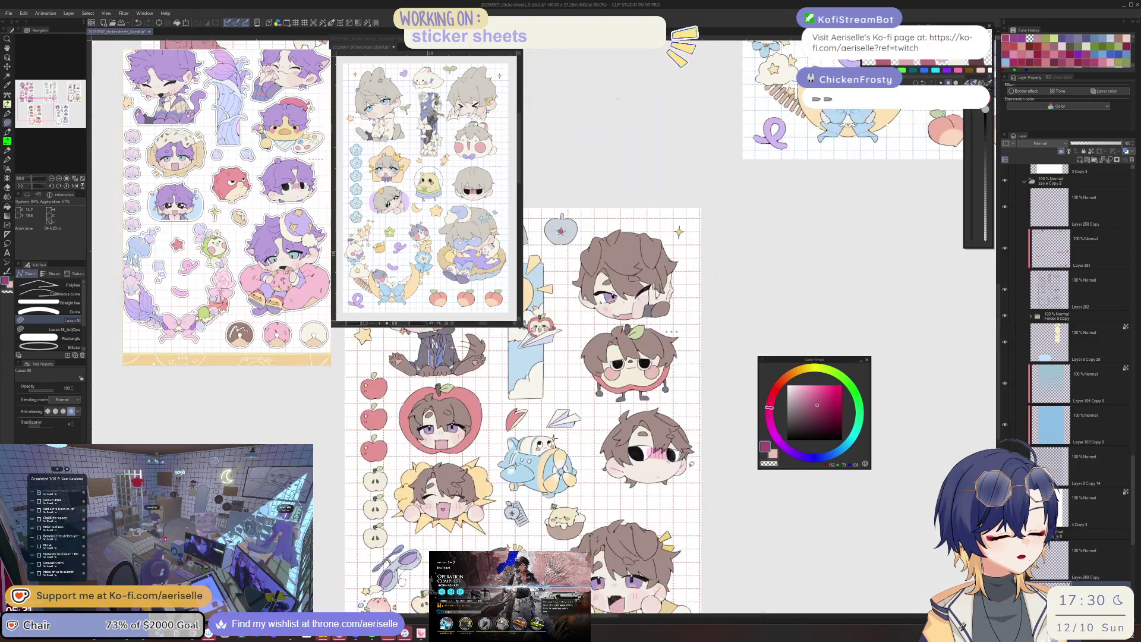
Pan onto the white-haired sheet and lasso-fill around the green-hooded chibi's face.
drag(618, 99, 644, 251)
scroll(624, 428, up, 5)
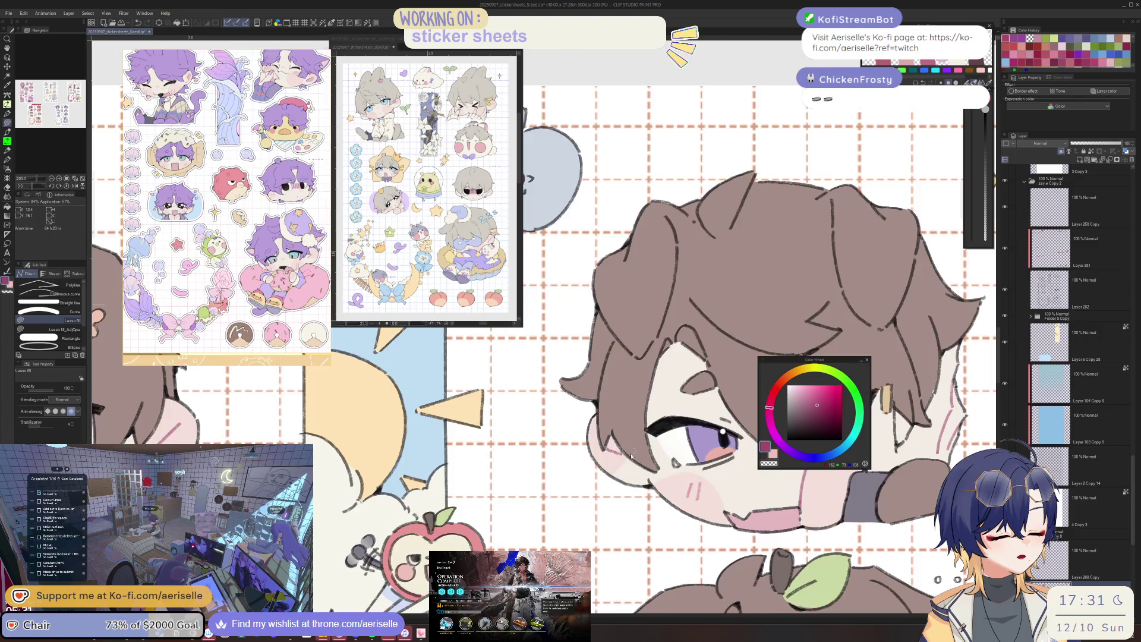
scroll(631, 456, down, 5)
scroll(606, 463, right, 5)
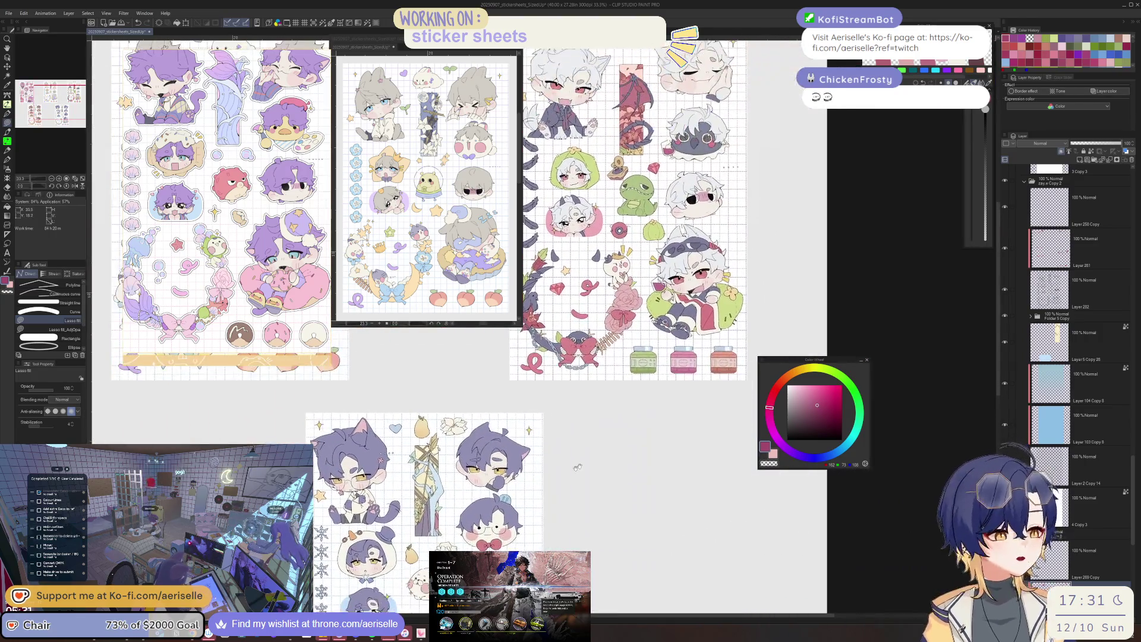
drag(577, 466, 590, 615)
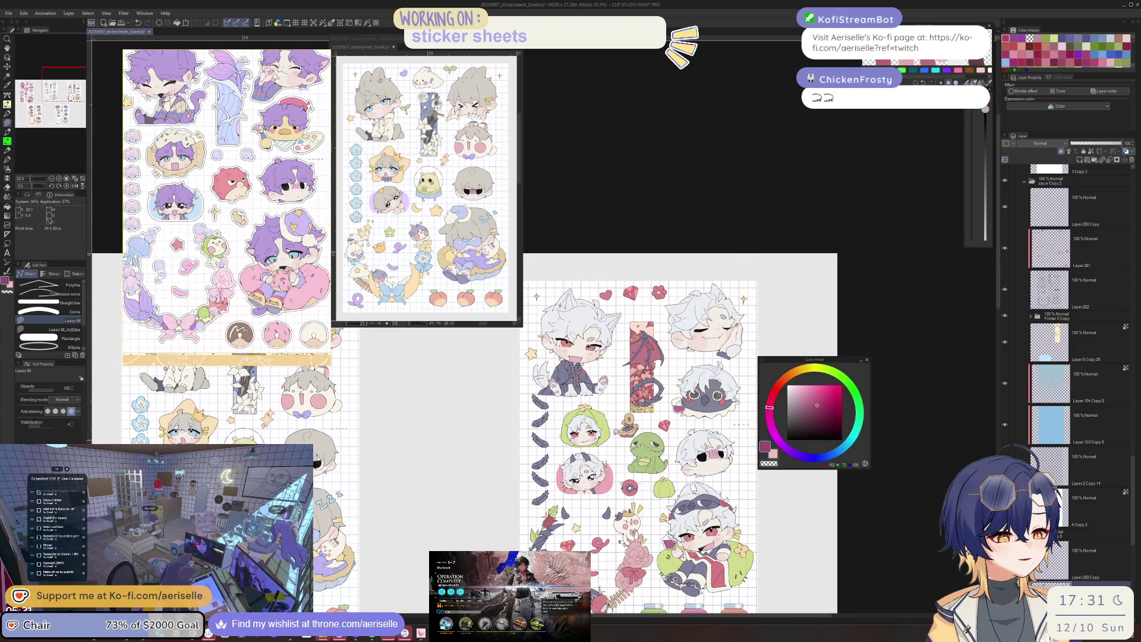
scroll(622, 431, up, 3)
scroll(621, 432, up, 2)
scroll(622, 431, down, 5)
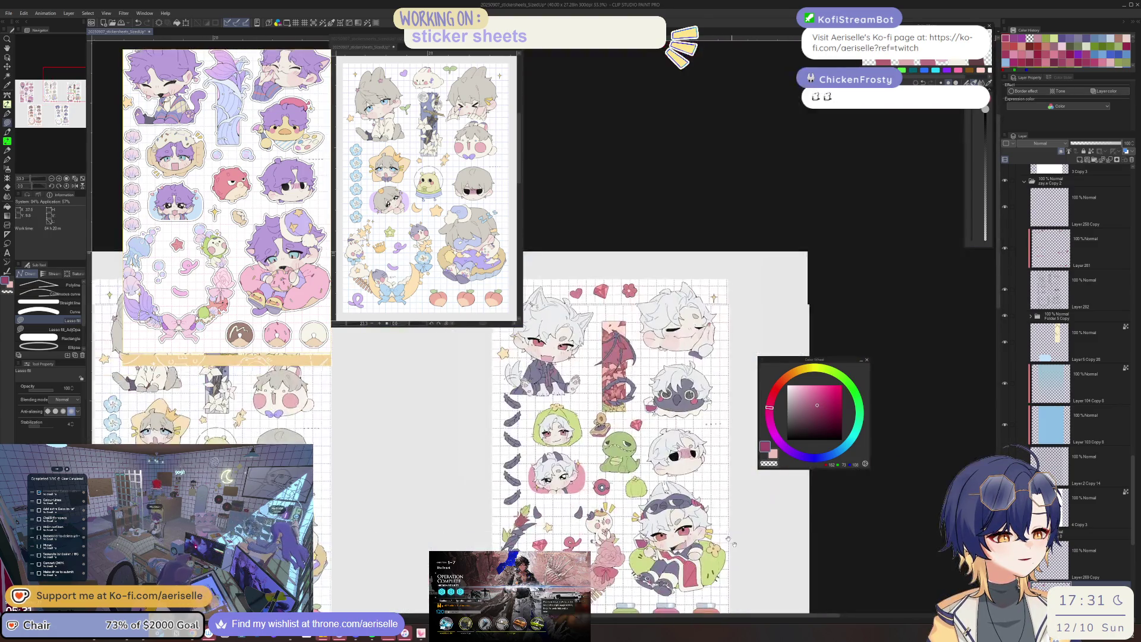
scroll(659, 562, up, 3)
scroll(659, 562, up, 2)
key(o)
scroll(659, 561, down, 2)
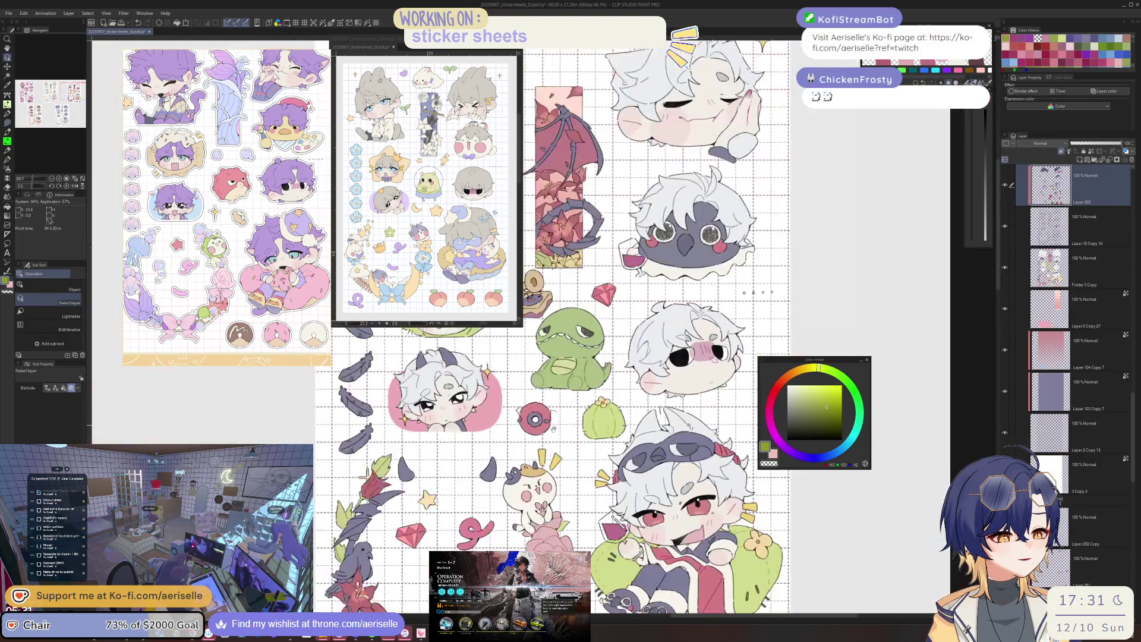
drag(534, 356, 689, 478)
scroll(571, 396, up, 3)
key(u)
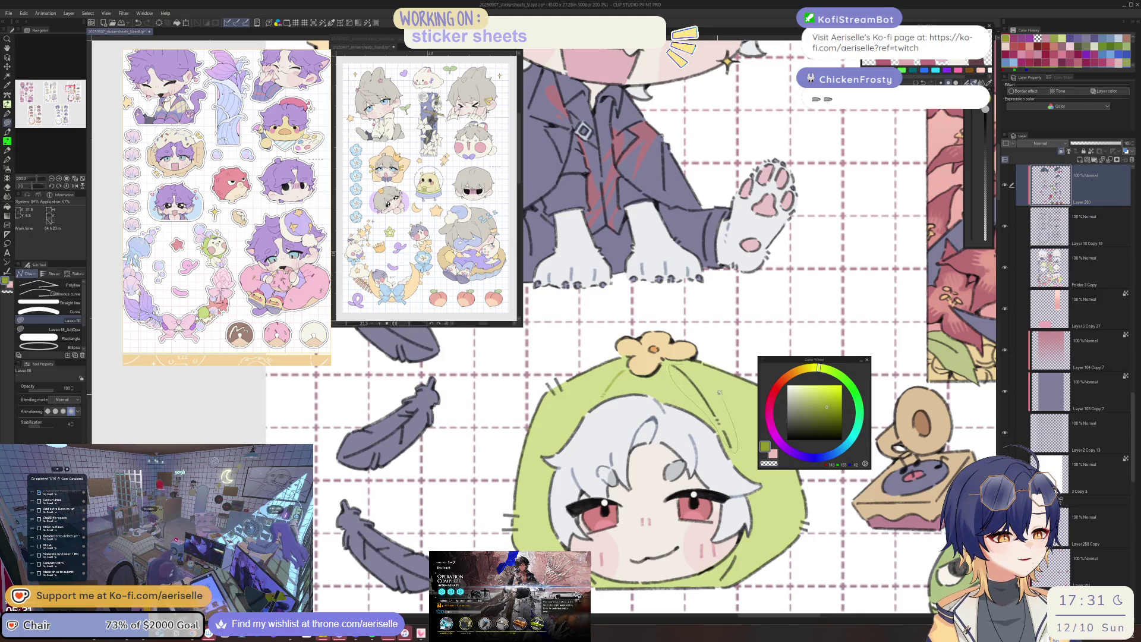
drag(719, 393, 683, 421)
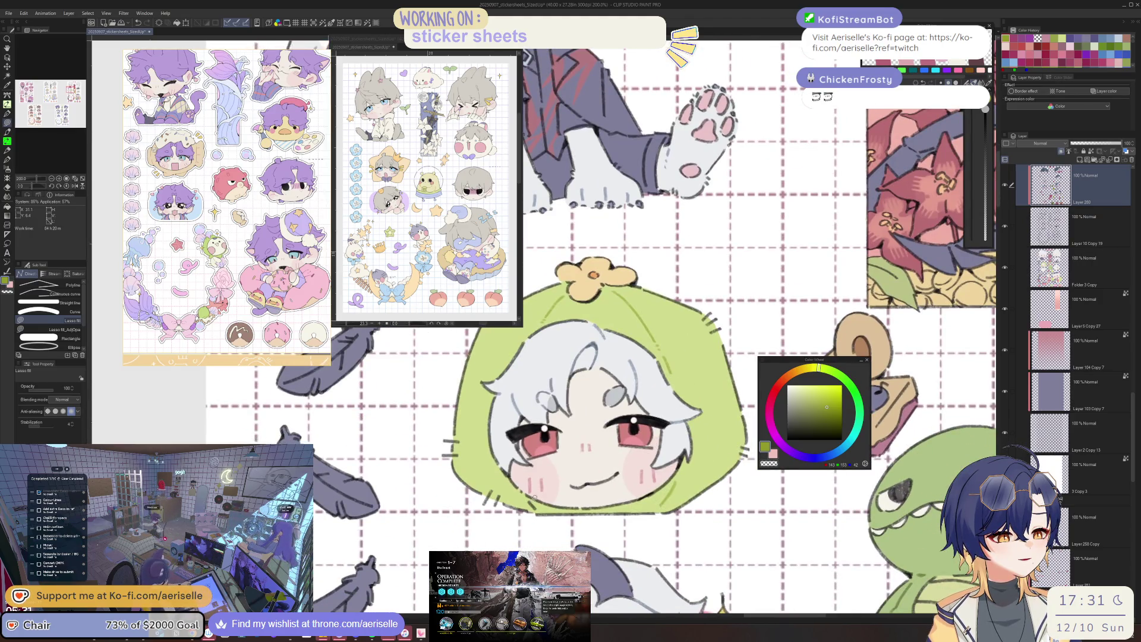
scroll(533, 500, down, 3)
scroll(533, 500, up, 4)
Erase on the hooded face, choose a dark magenta colour and inspect the bird's bow.
key(b)
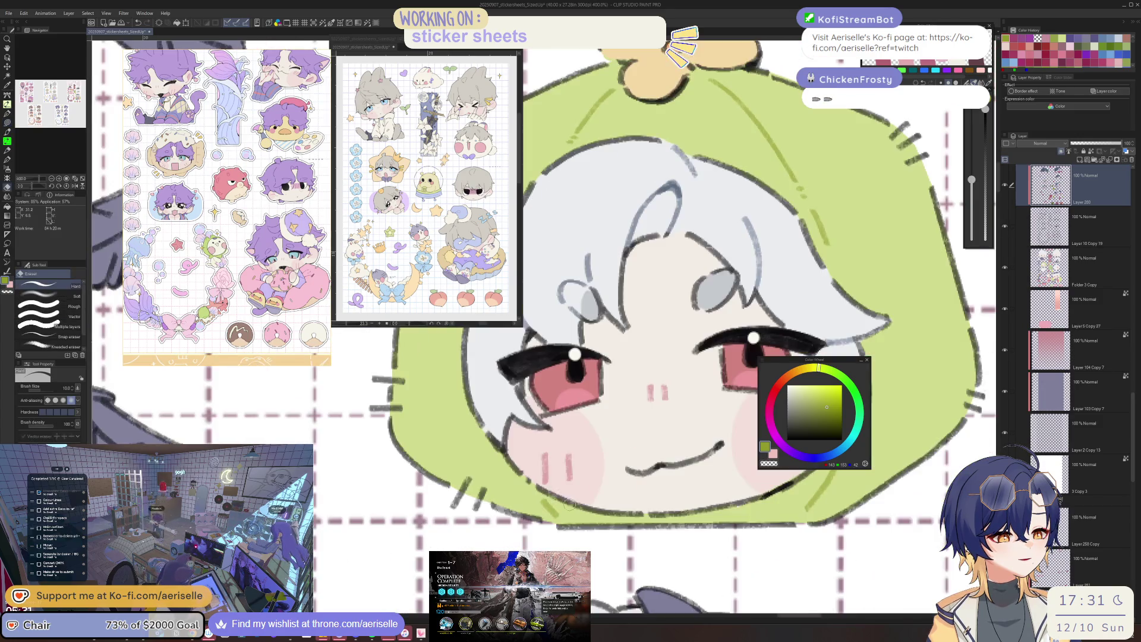
scroll(561, 501, down, 5)
mouse_move(683, 552)
mouse_down()
mouse_move(723, 338)
mouse_move(694, 305)
mouse_up()
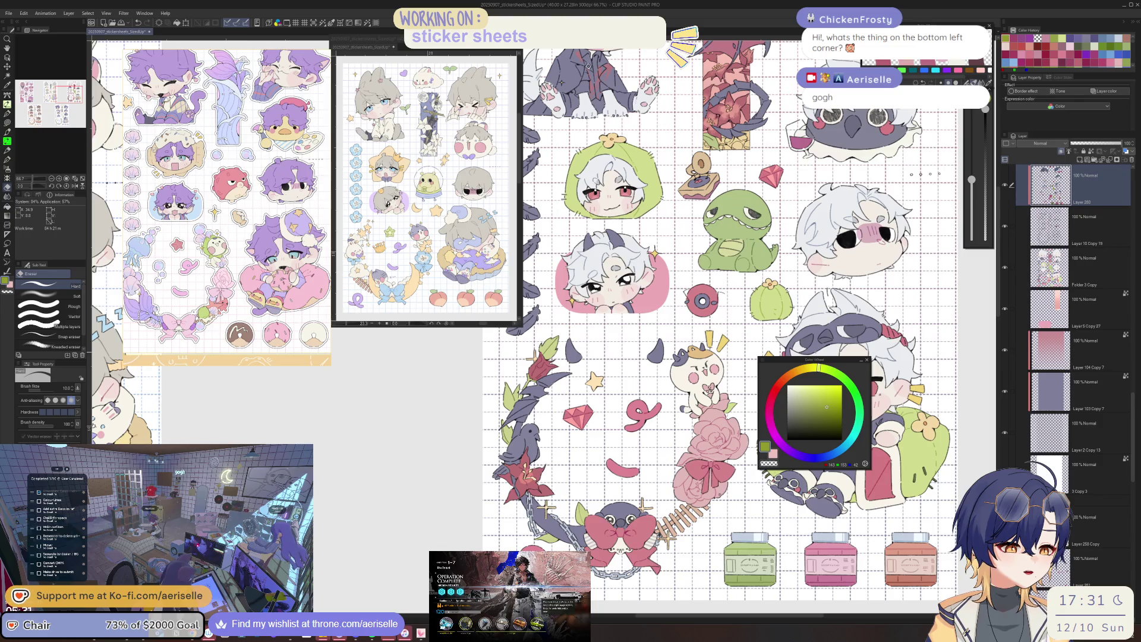
scroll(624, 357, down, 3)
scroll(678, 499, up, 5)
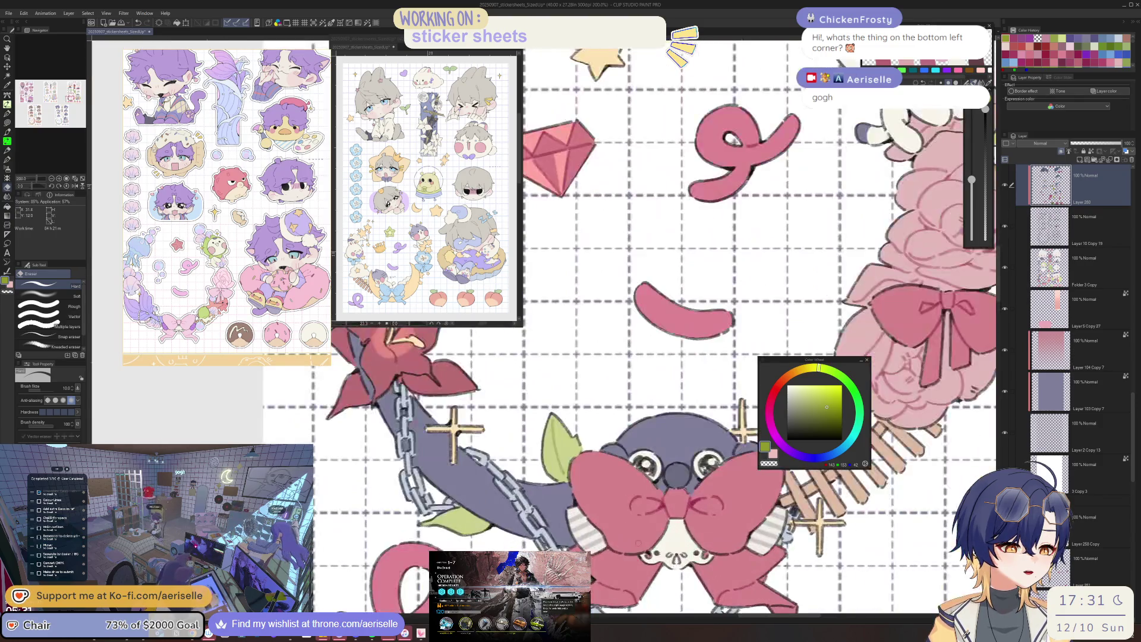
click(770, 406)
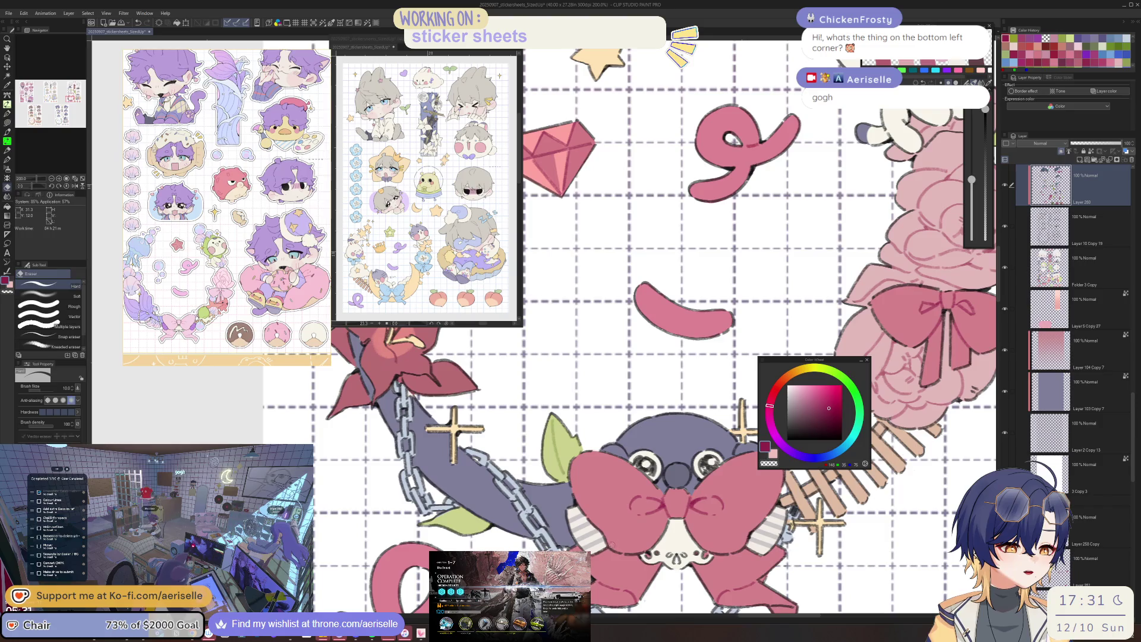
key(u)
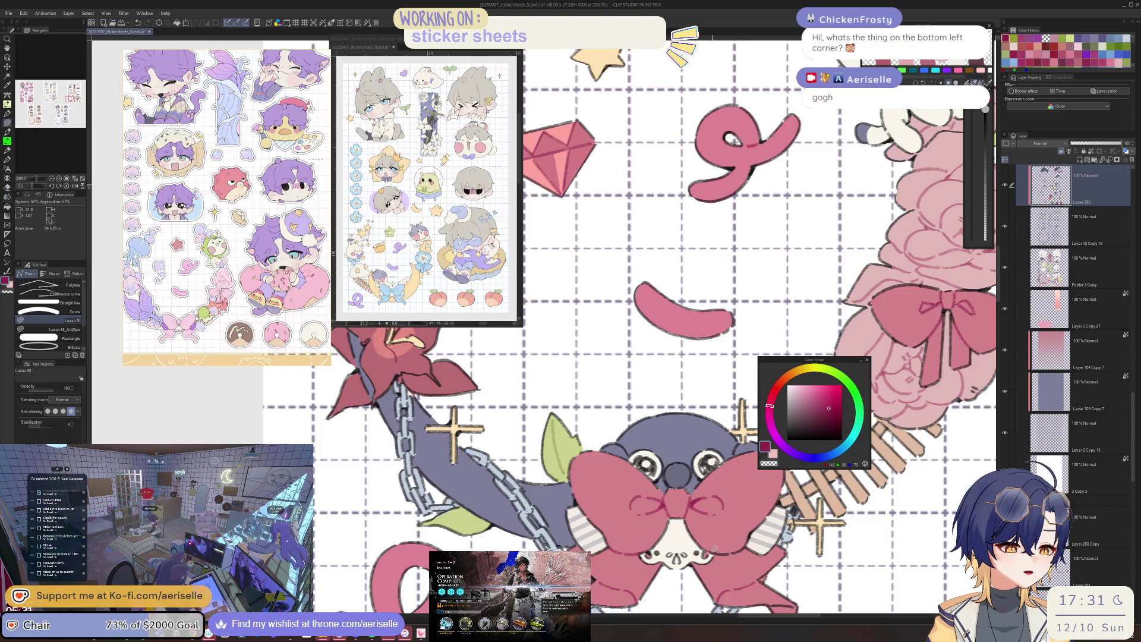
scroll(625, 357, down, 3)
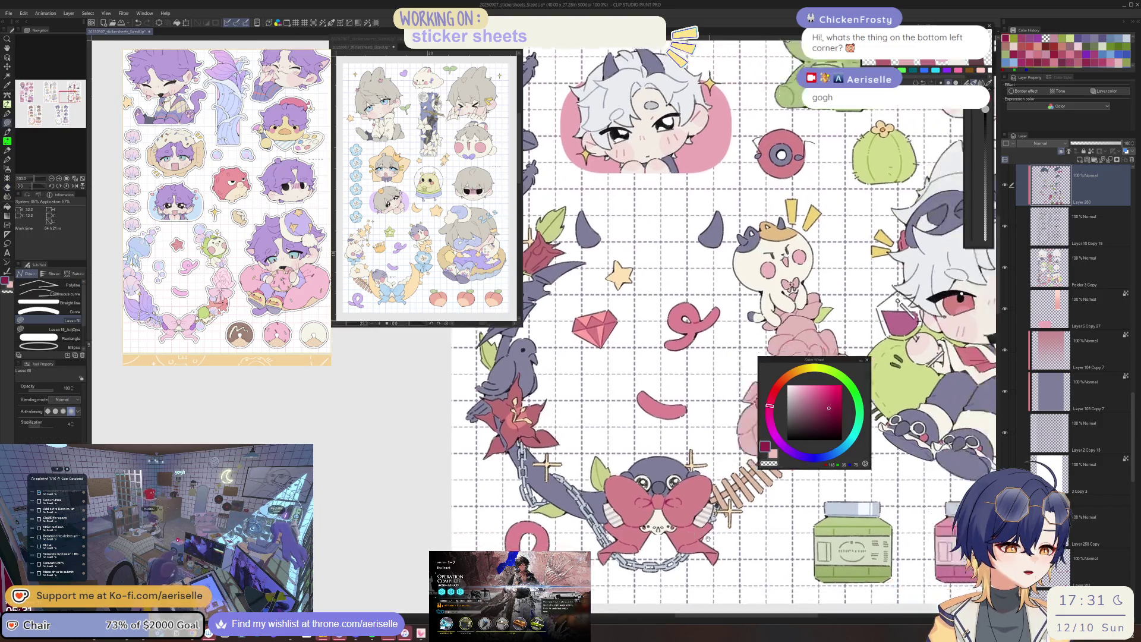
scroll(624, 357, up, 2)
scroll(535, 374, up, 2)
scroll(713, 544, down, 2)
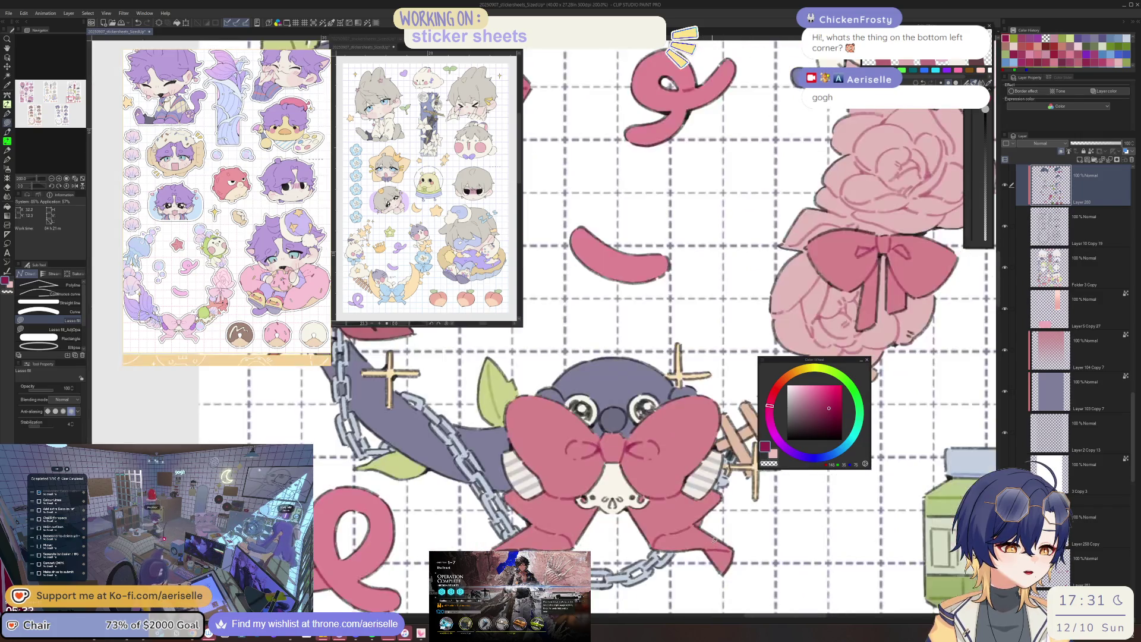
scroll(713, 544, up, 1)
scroll(718, 531, up, 3)
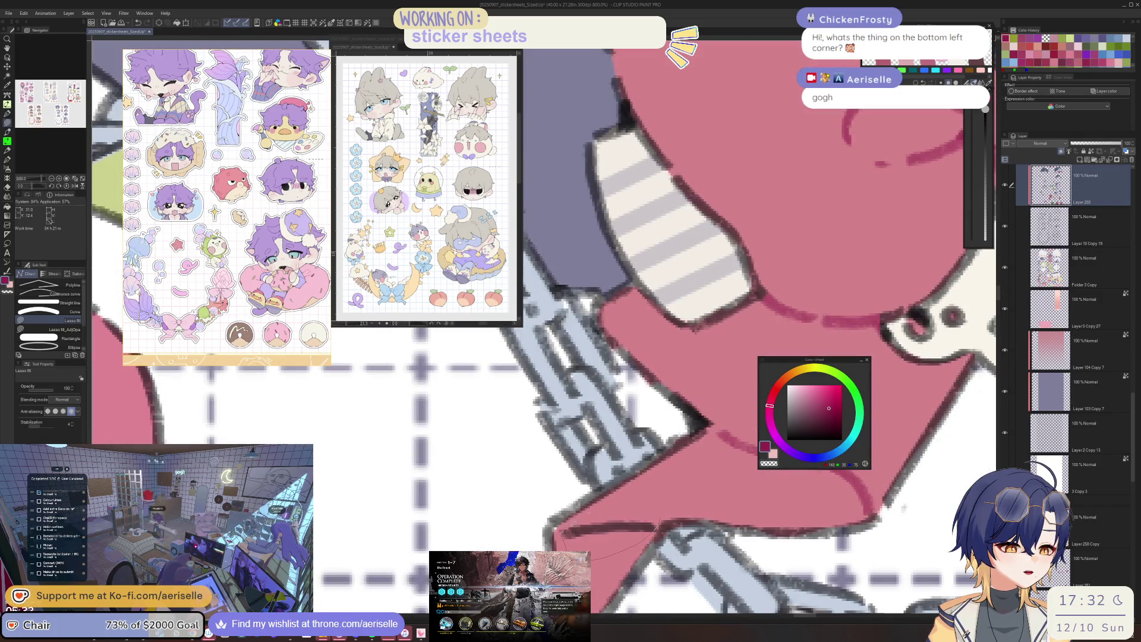
scroll(903, 507, down, 3)
scroll(693, 498, up, 1)
scroll(692, 498, up, 1)
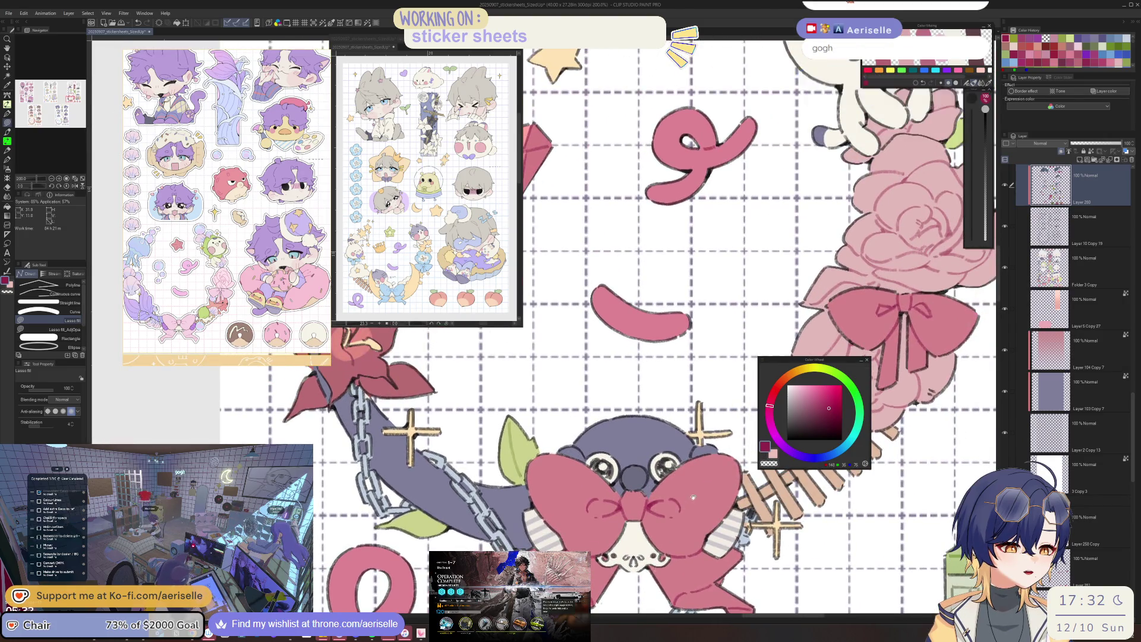
scroll(692, 496, down, 1)
scroll(704, 486, down, 1)
scroll(718, 473, down, 1)
scroll(733, 404, down, 1)
scroll(733, 404, down, 1)
scroll(733, 404, down, 1)
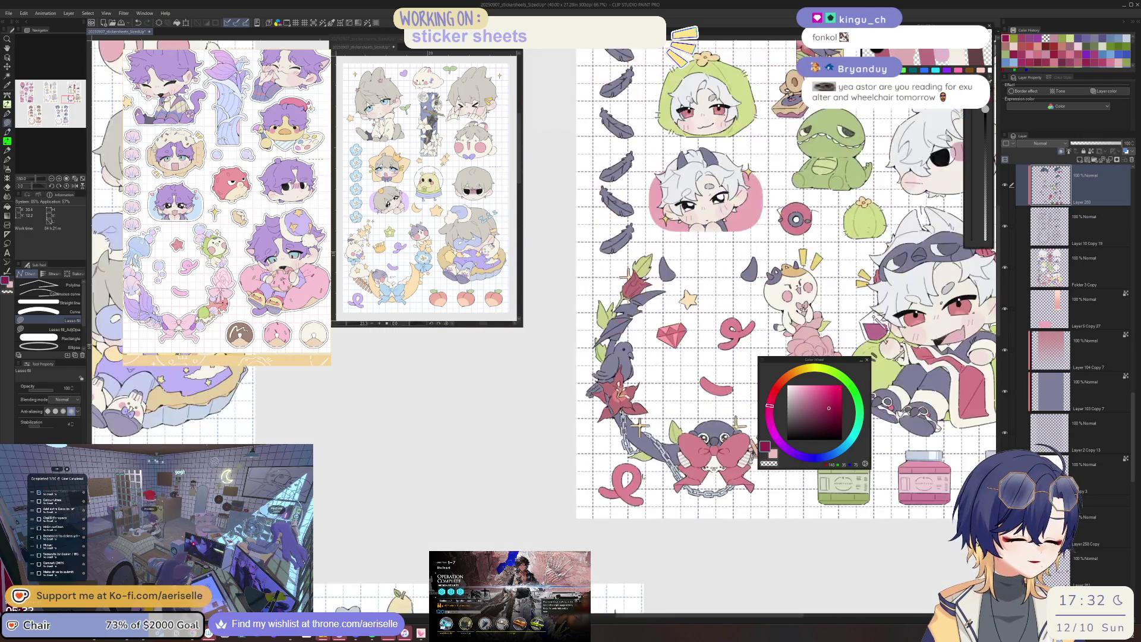
mouse_move(733, 404)
mouse_down()
mouse_move(677, 493)
mouse_move(586, 518)
mouse_move(524, 509)
mouse_move(498, 576)
mouse_move(501, 637)
mouse_up()
Sample the yellow at the flower strip base and adjust it to a darker brown-orange brush colour.
drag(501, 463, 586, 637)
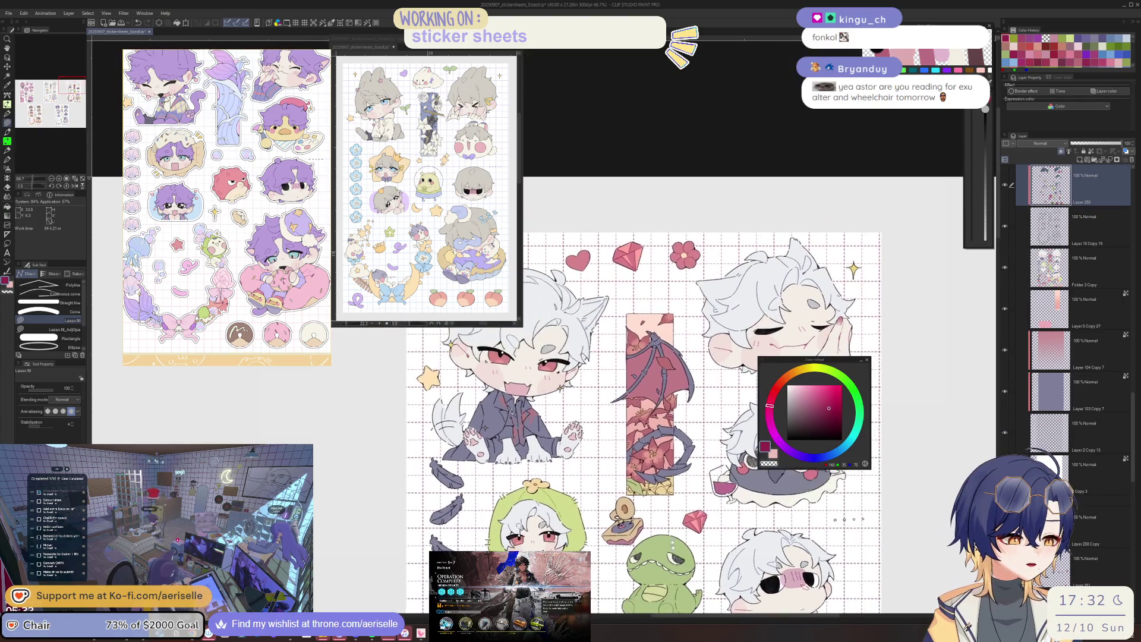
scroll(668, 478, up, 2)
scroll(669, 477, up, 2)
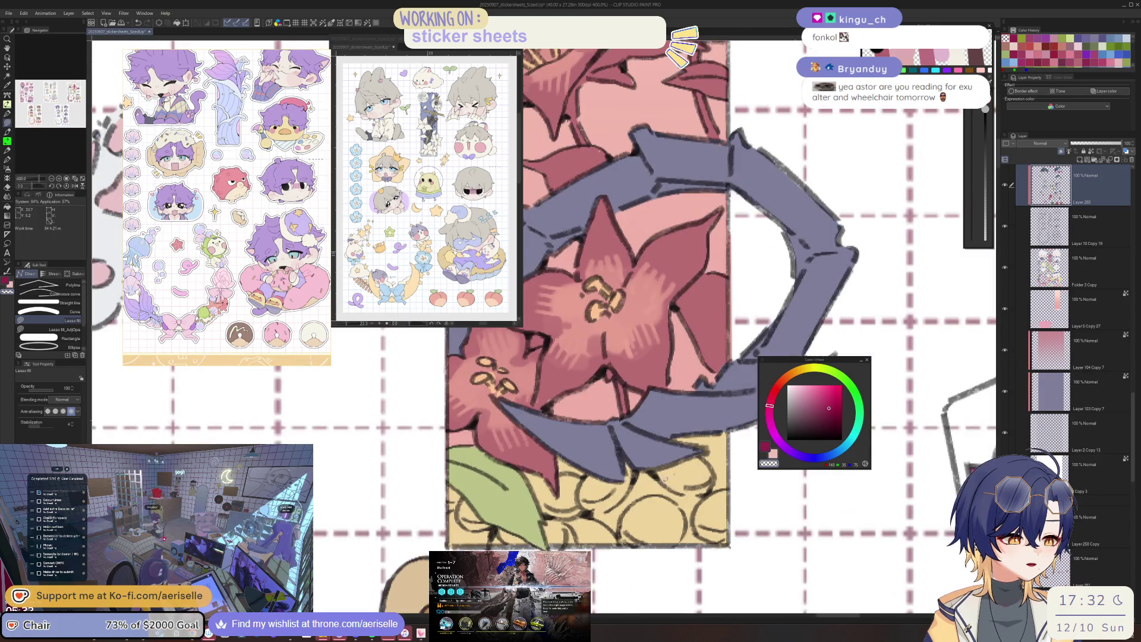
key(i)
click(664, 479)
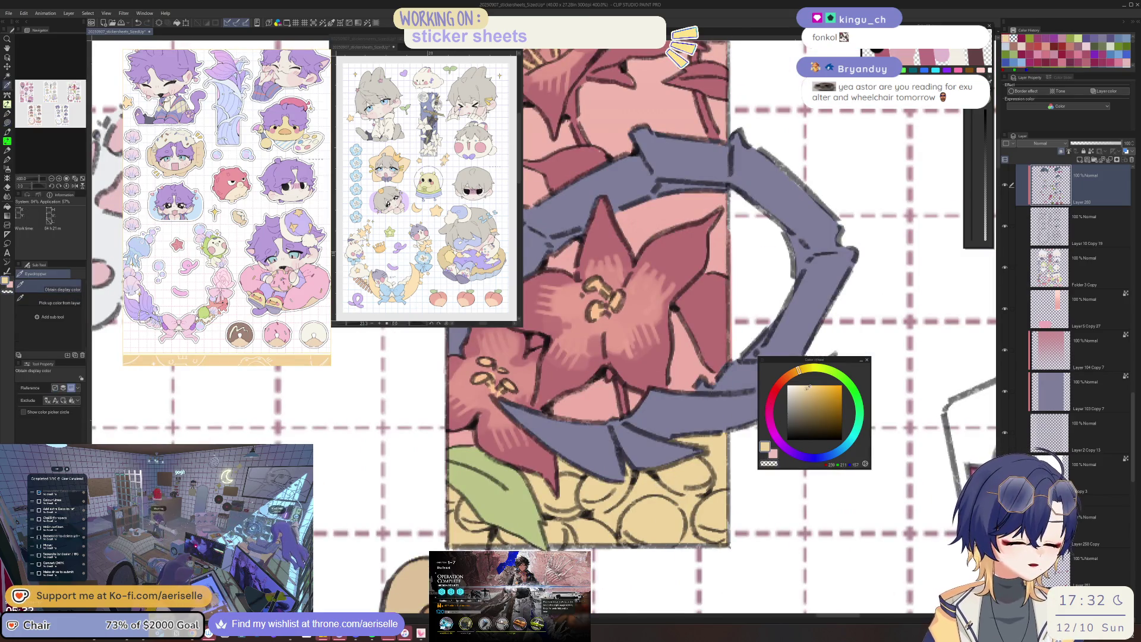
key(b)
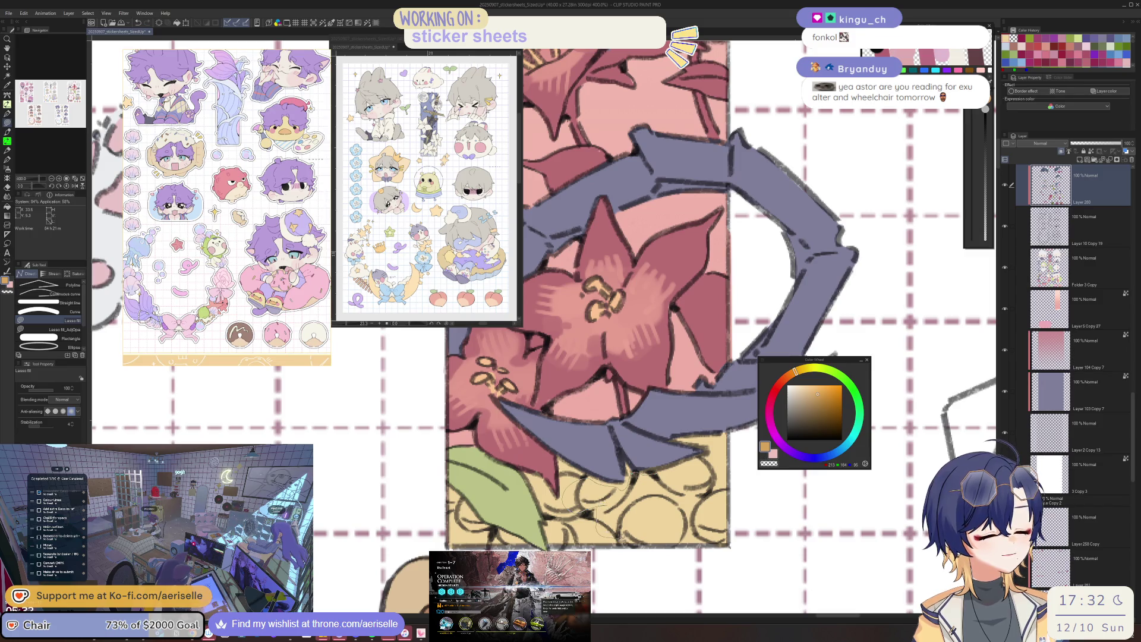
key(ctrl+z)
alt+click(722, 504)
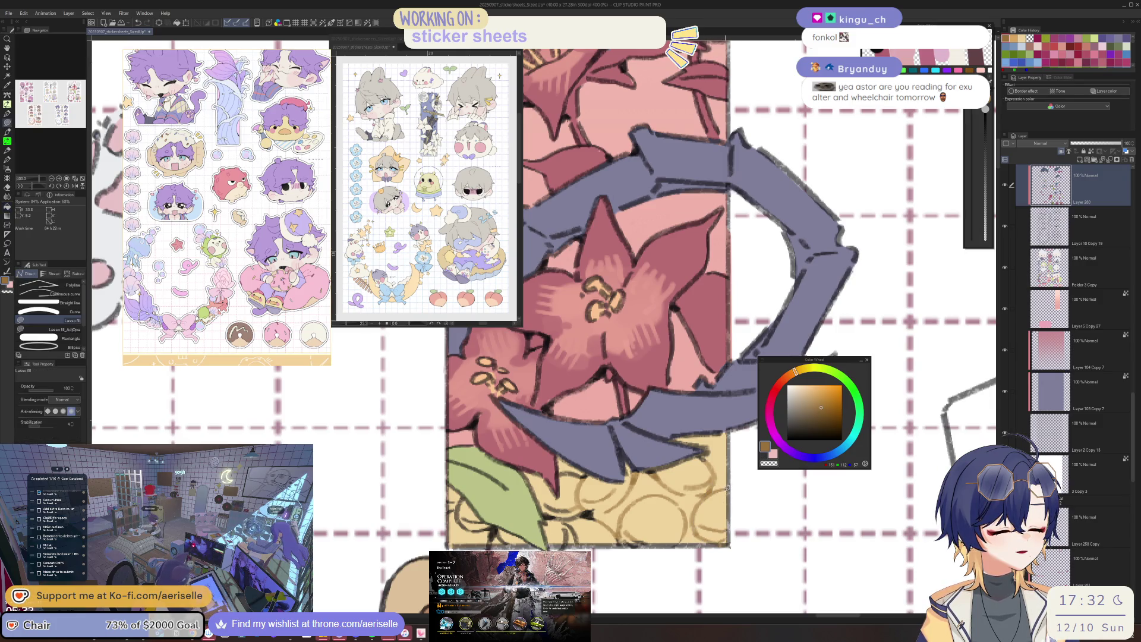
Pan across the bat-wing flower strip to retouch the circle pattern.
drag(625, 295, 687, 296)
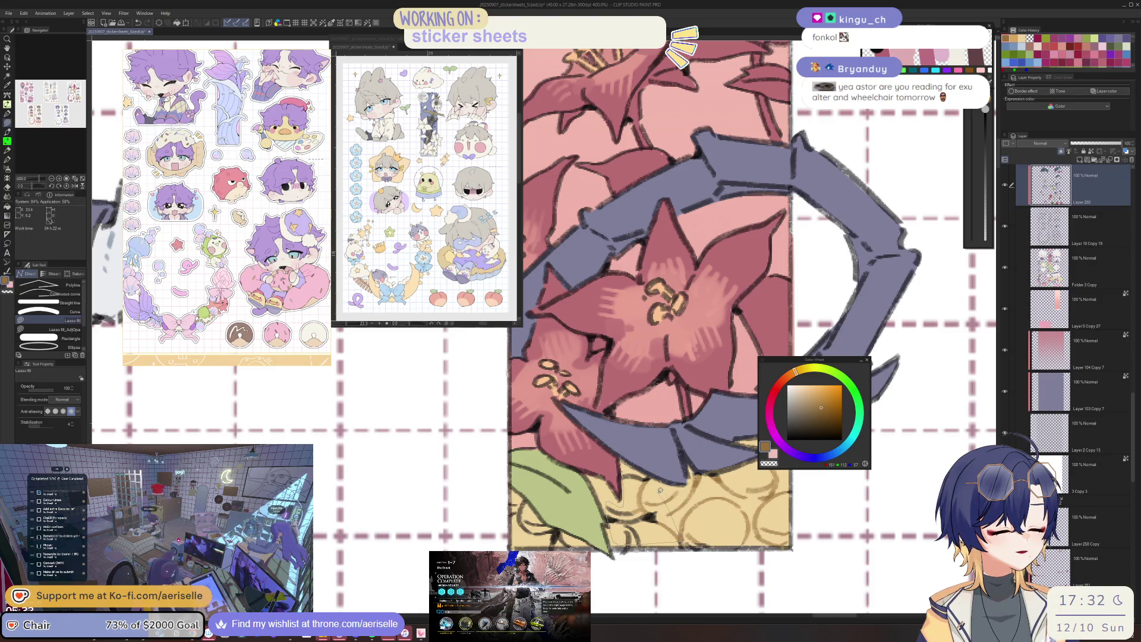
drag(651, 294, 735, 298)
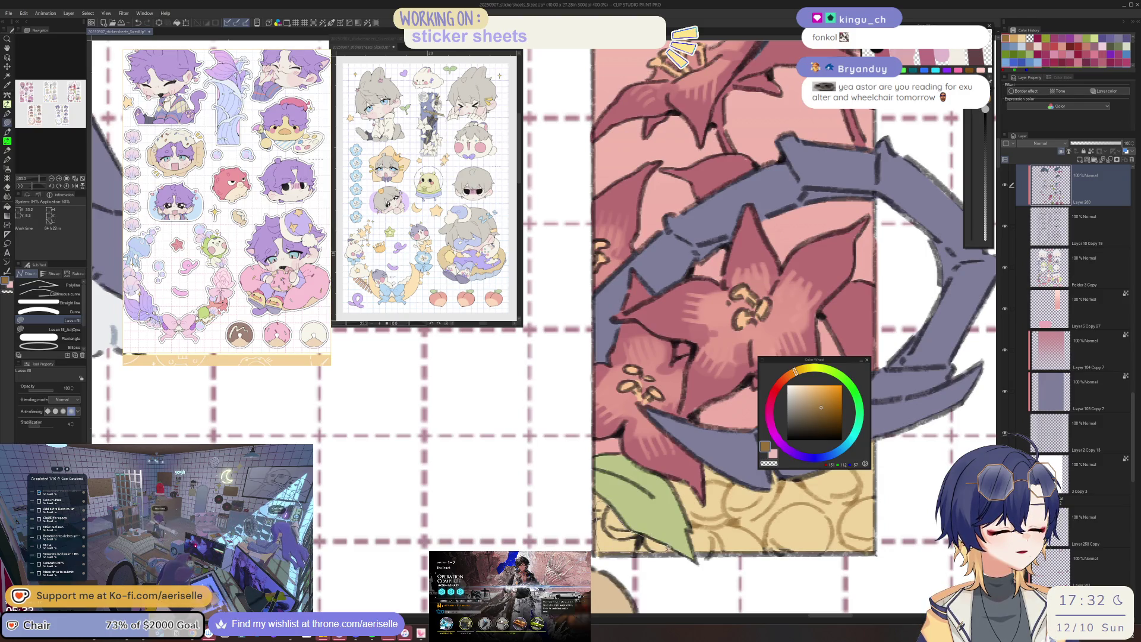
scroll(570, 356, down, 2)
scroll(571, 356, down, 2)
scroll(571, 357, down, 2)
scroll(570, 357, down, 1)
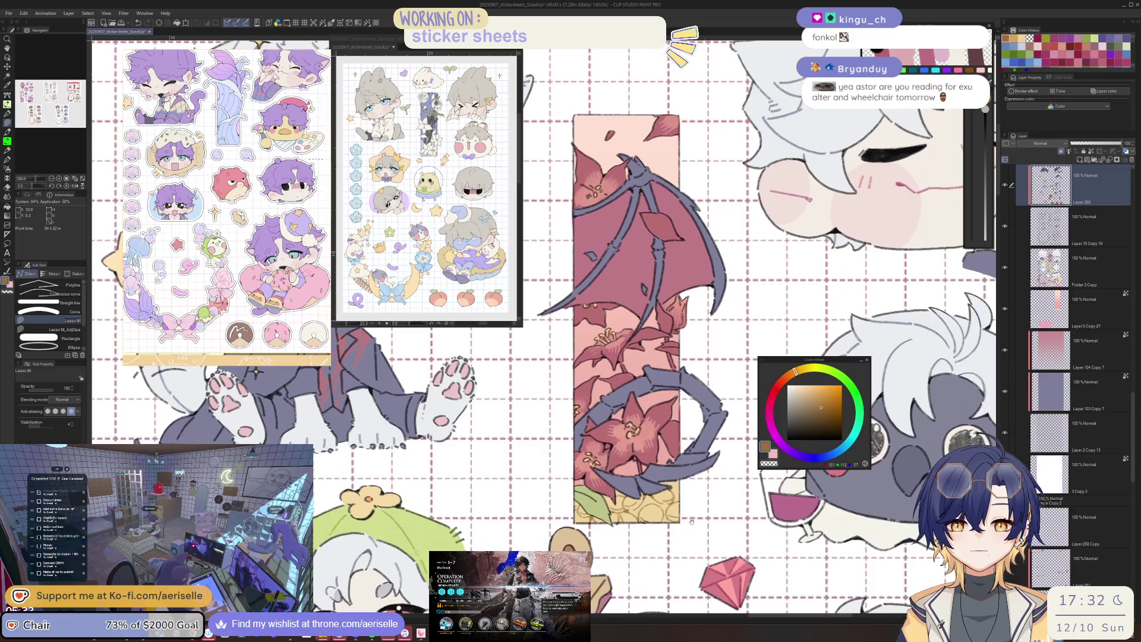
drag(692, 520, 679, 510)
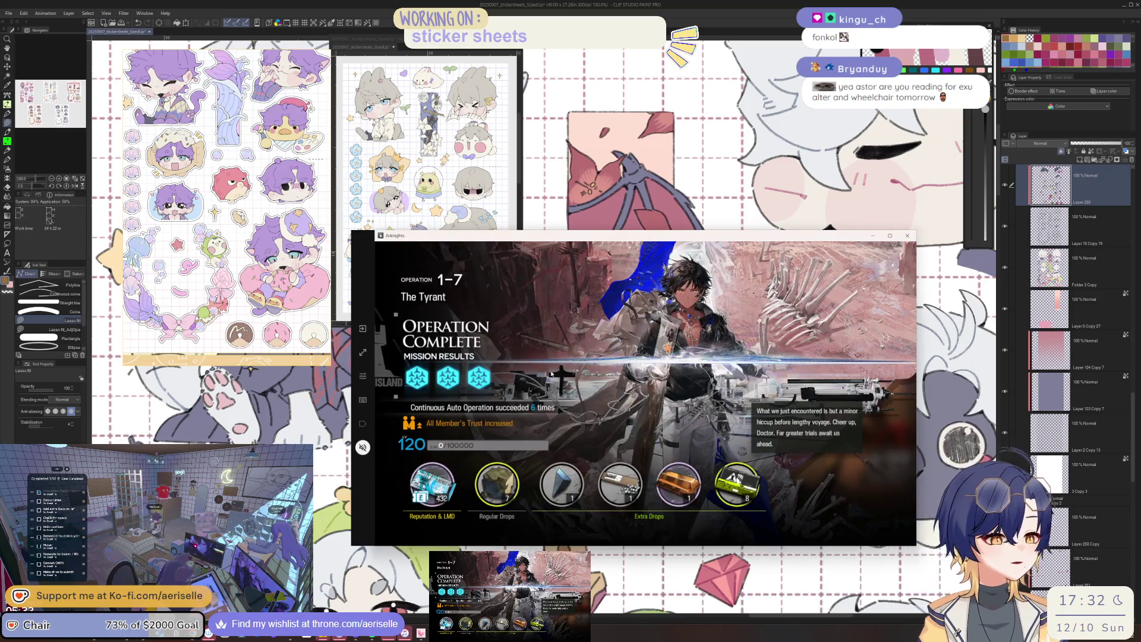
Dismiss the Arknights results to stage 1-7 and hide the game window.
click(548, 372)
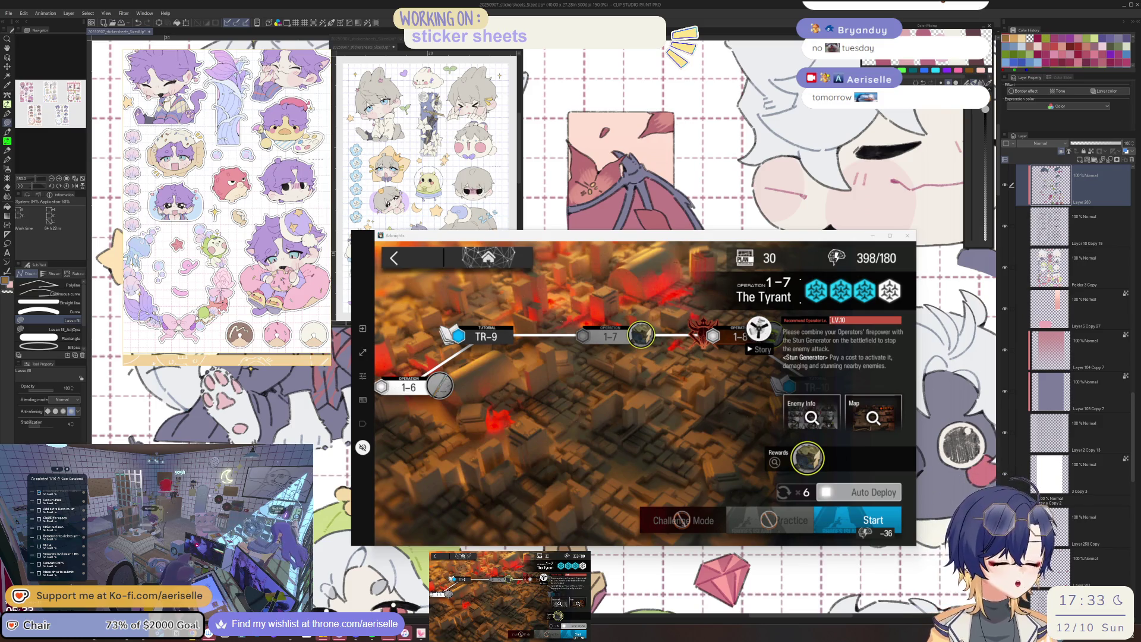
click(1085, 182)
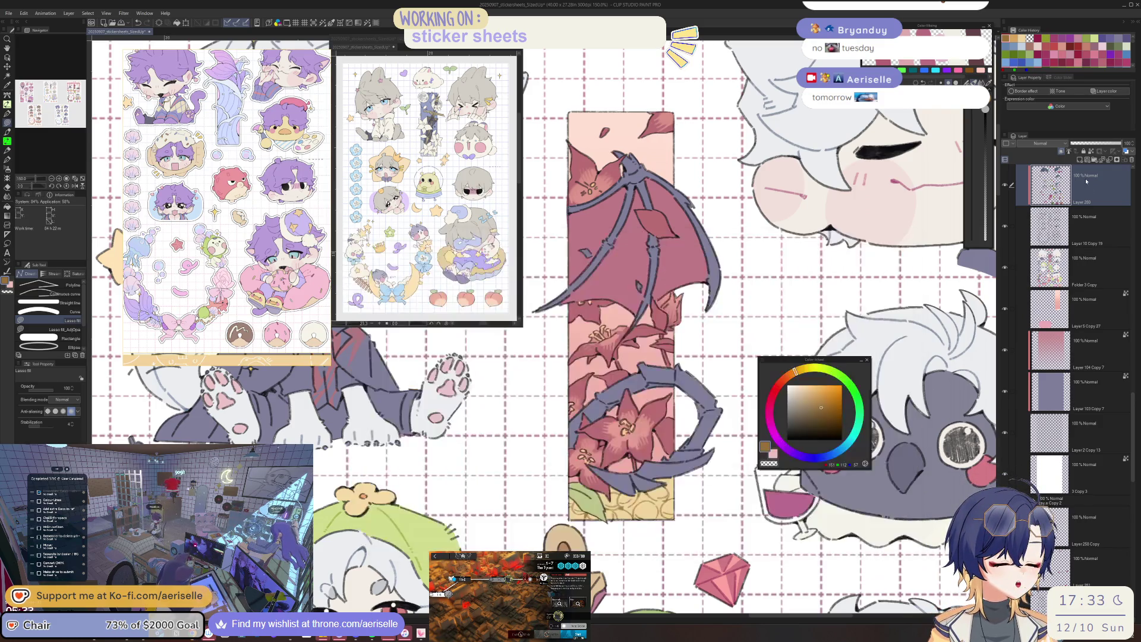
scroll(669, 530, up, 3)
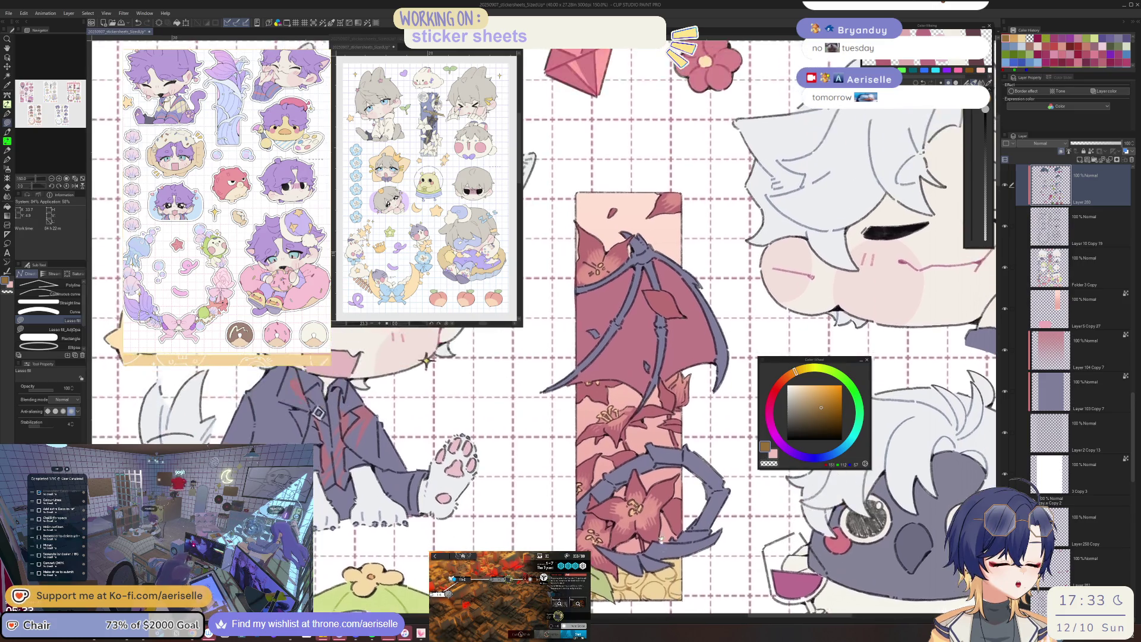
scroll(667, 555, down, 3)
scroll(624, 428, up, 1)
scroll(624, 428, up, 1)
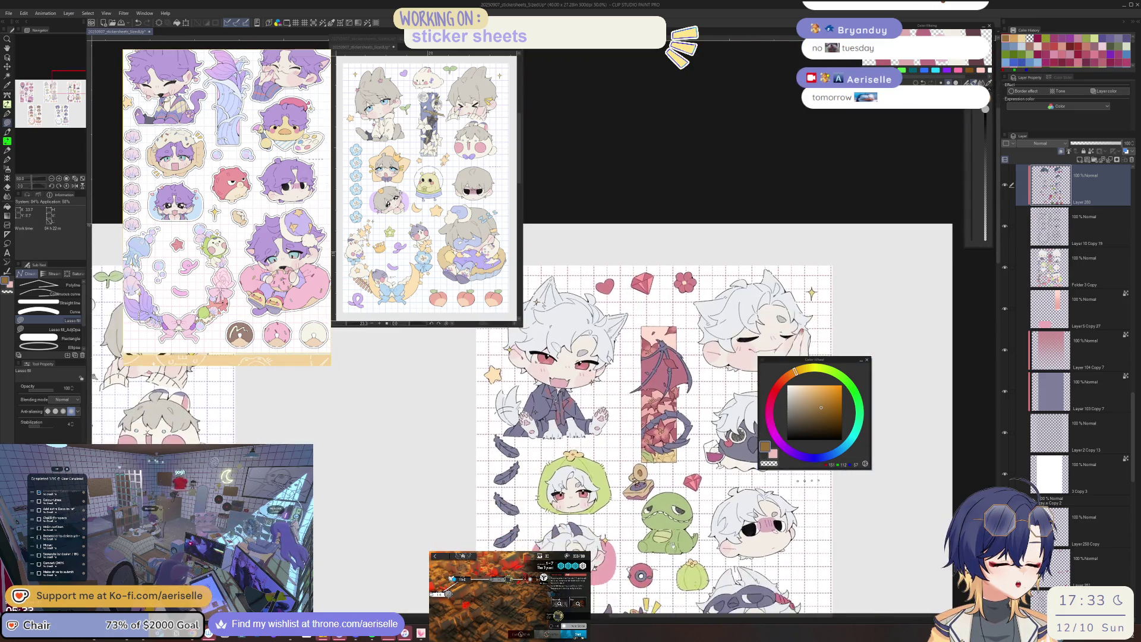
scroll(624, 429, up, 1)
scroll(624, 428, up, 2)
Alt-Tab back so the white-haired sticker sheet canvas regains focus.
drag(624, 428, 631, 431)
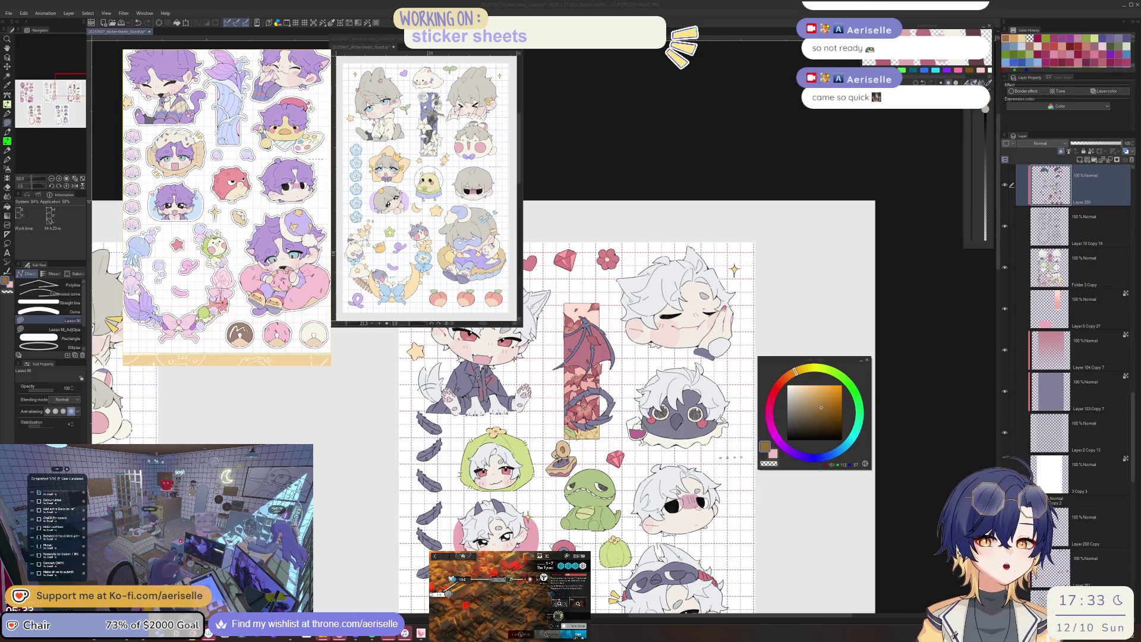
key(alt+Tab)
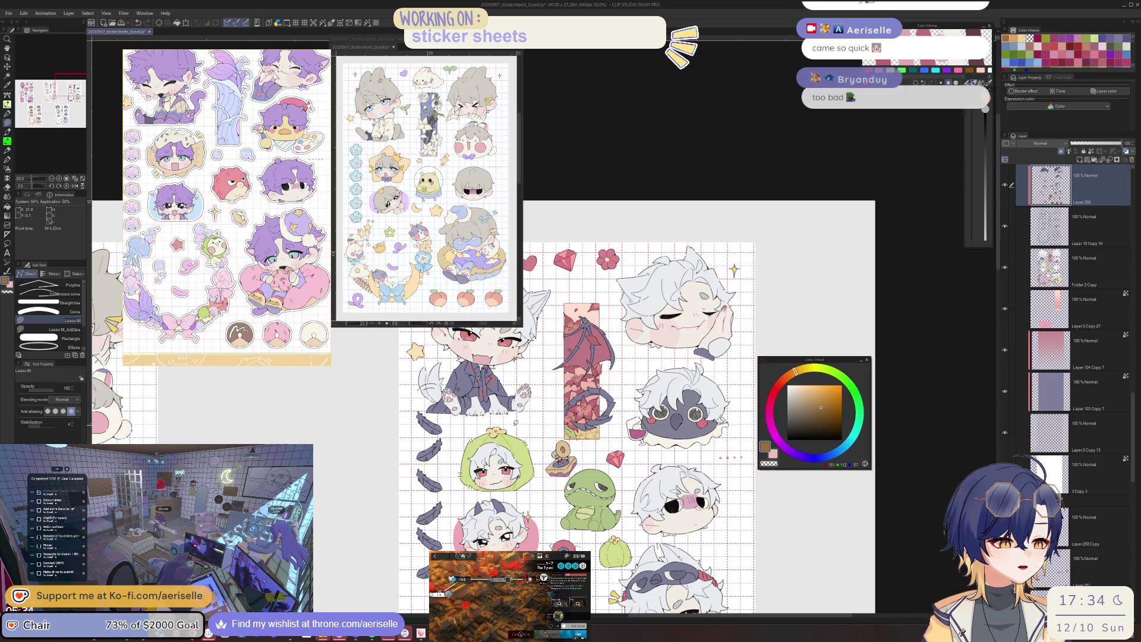
scroll(559, 435, up, 2)
scroll(558, 435, up, 2)
scroll(558, 504, up, 2)
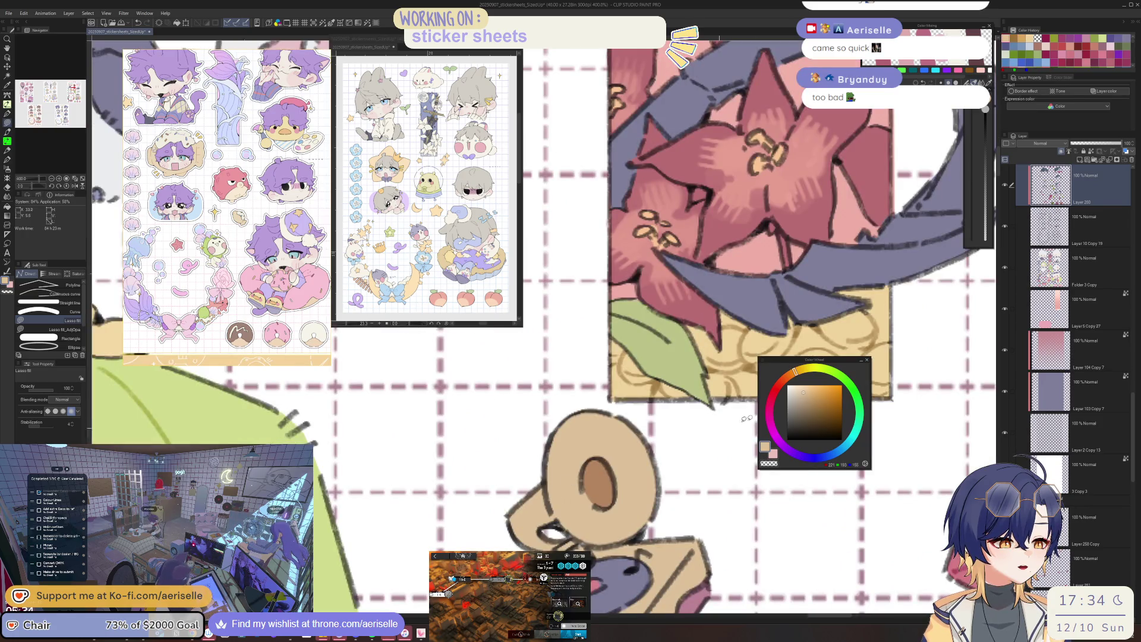
alt+click(580, 492)
scroll(579, 492, down, 2)
scroll(580, 492, down, 2)
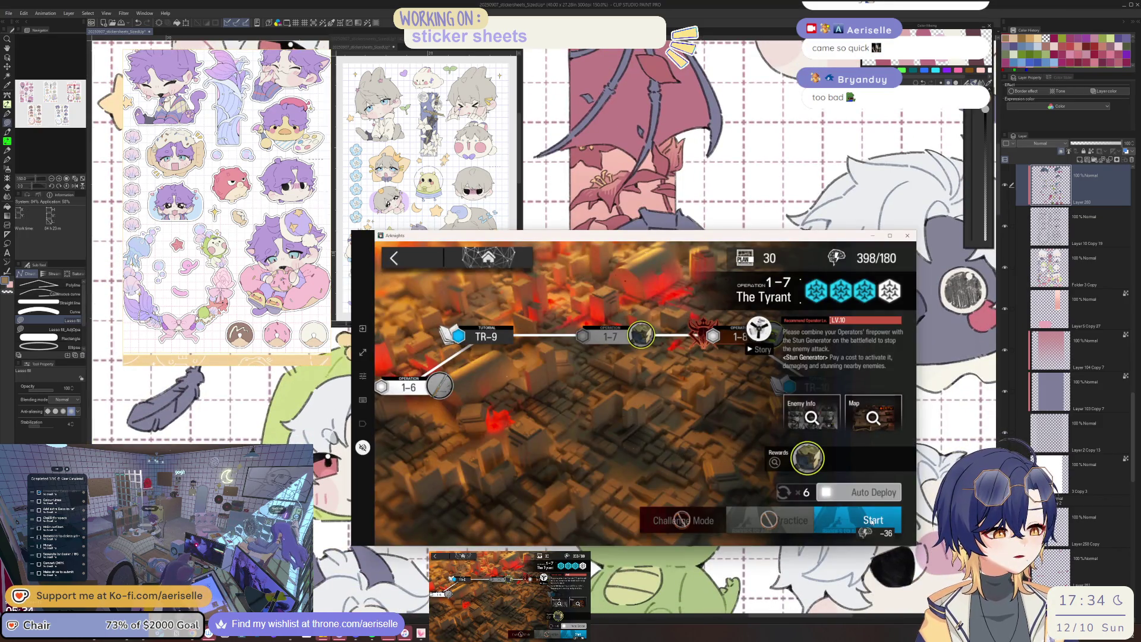
click(869, 522)
click(1085, 196)
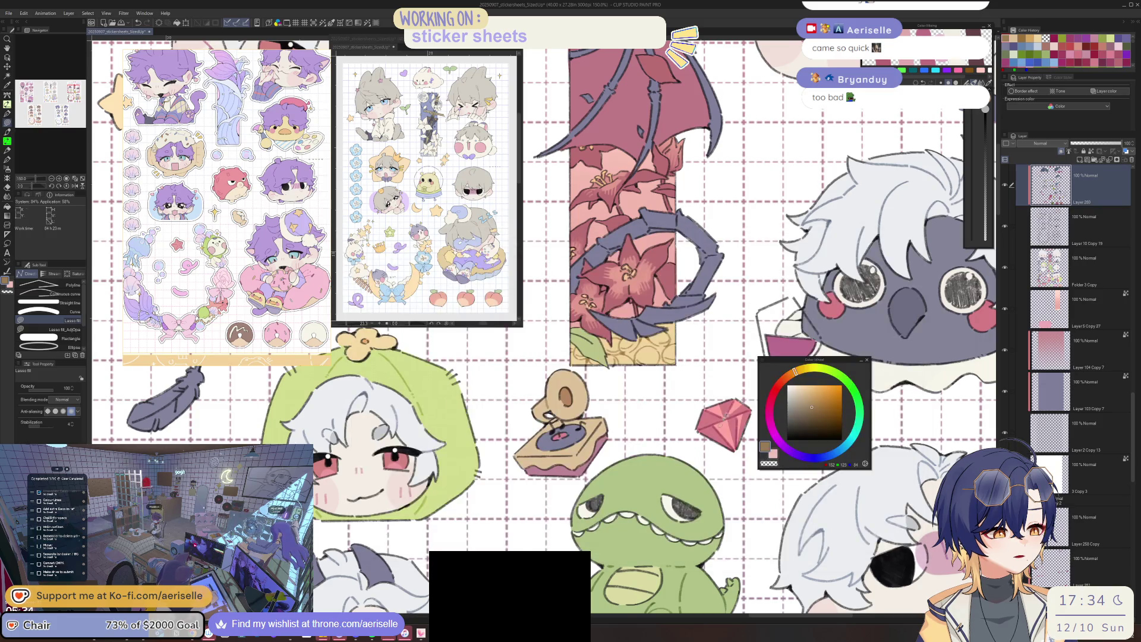
scroll(598, 388, down, 2)
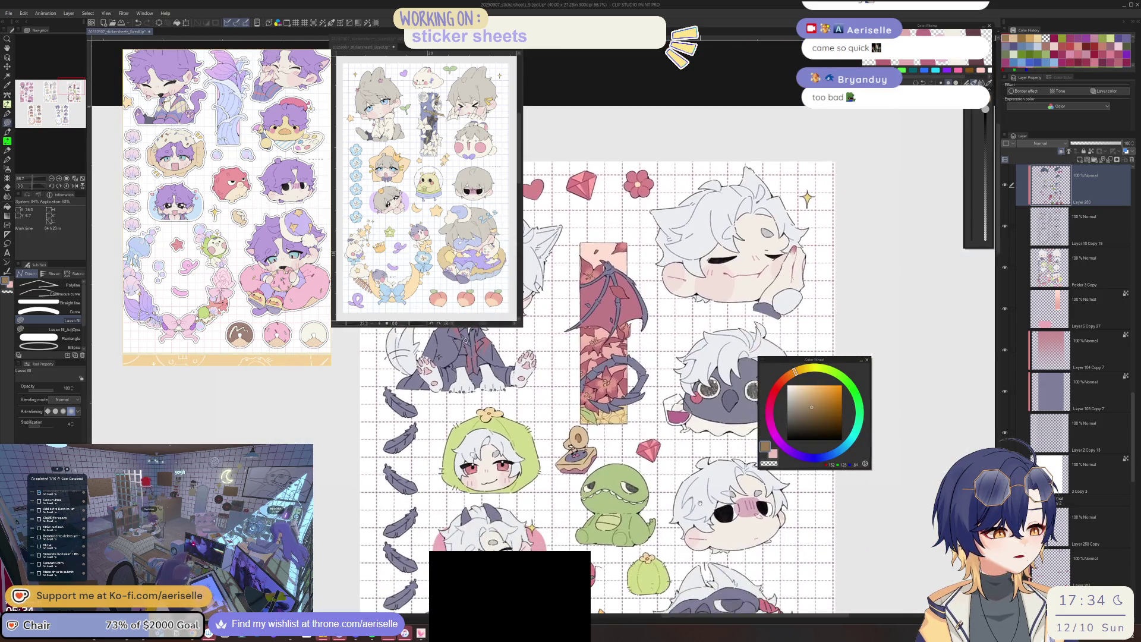
scroll(589, 387, down, 2)
scroll(589, 388, down, 2)
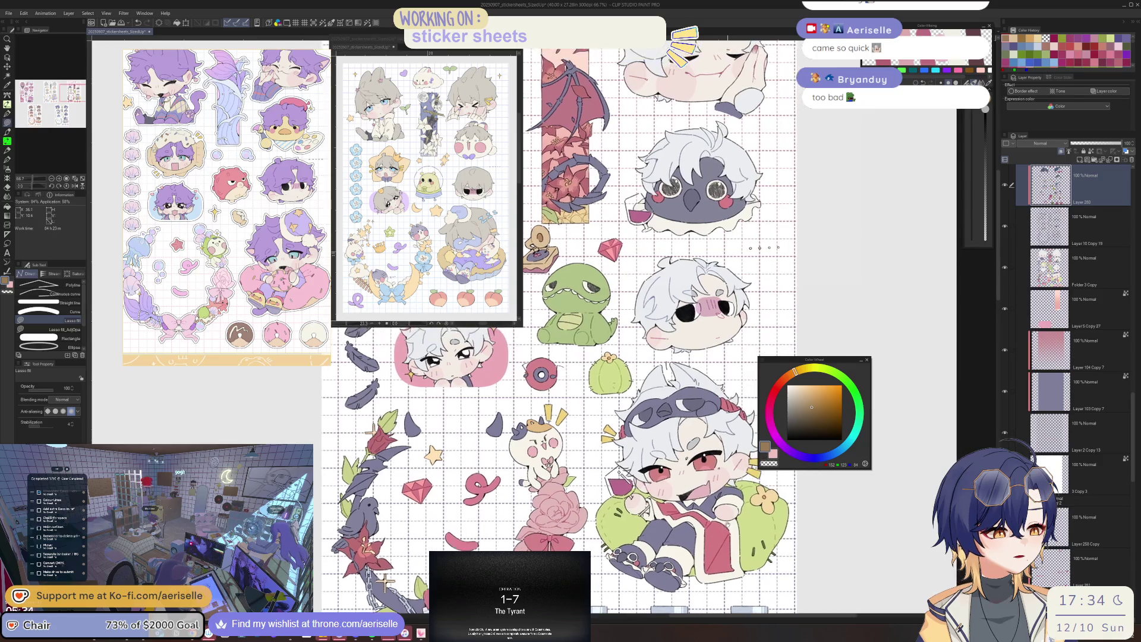
drag(570, 330, 543, 356)
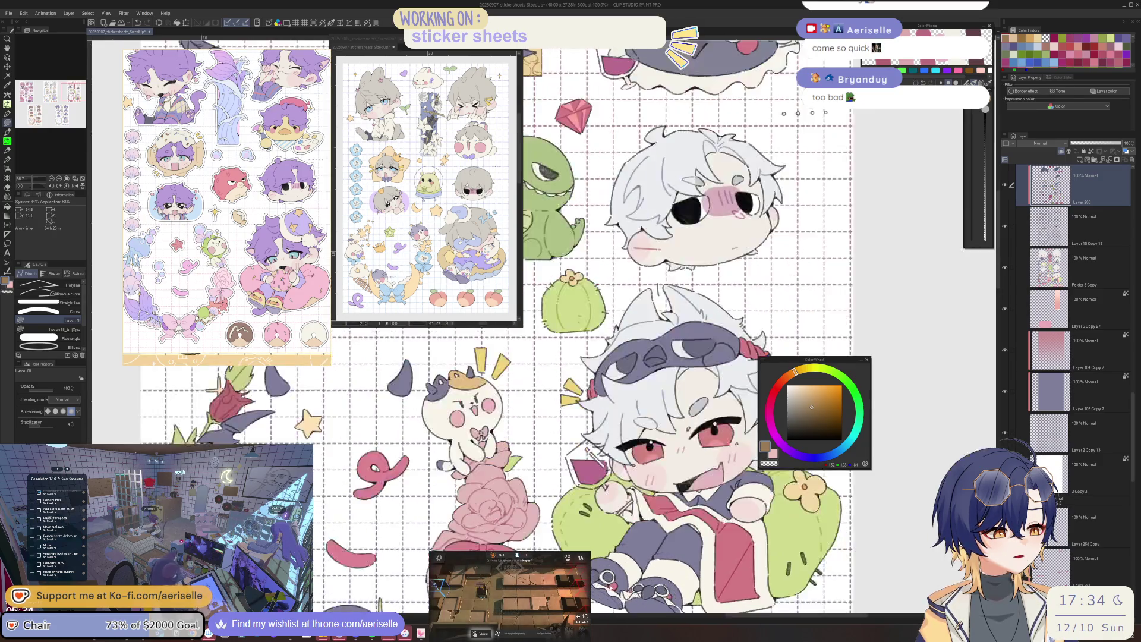
scroll(606, 571, up, 5)
scroll(585, 507, up, 3)
key(p)
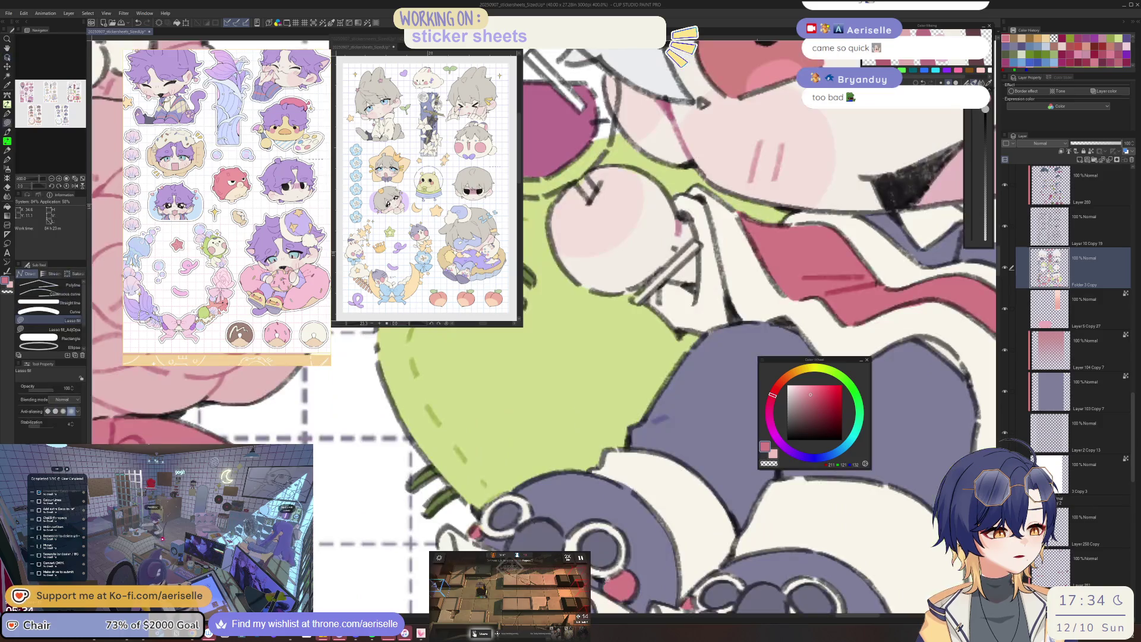
scroll(622, 443, down, 3)
scroll(621, 443, up, 1)
scroll(621, 442, up, 2)
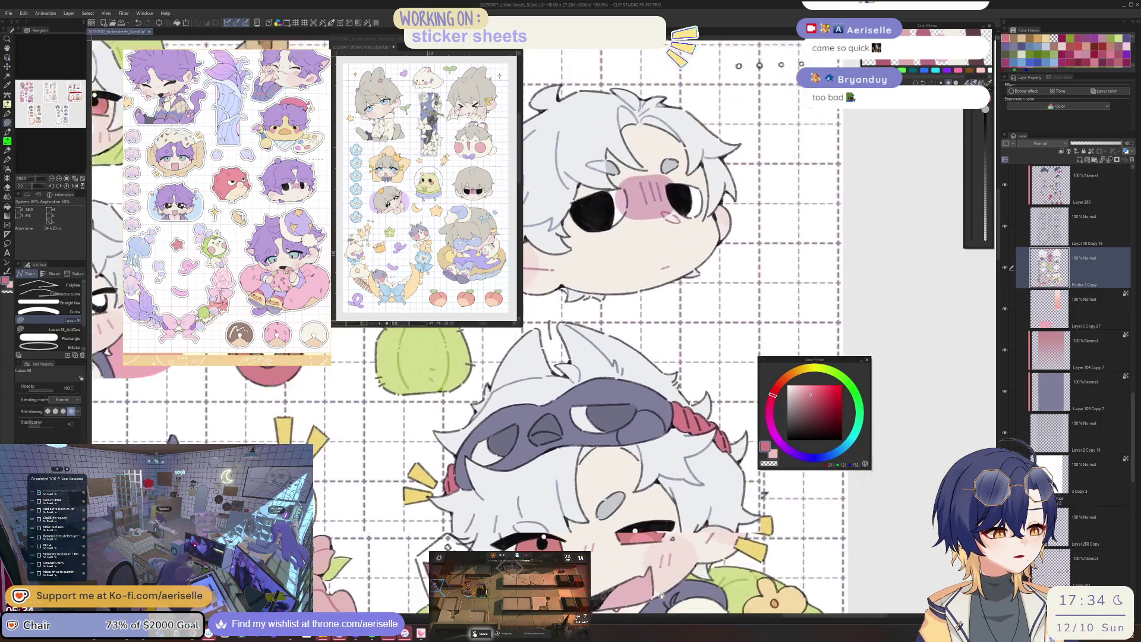
scroll(621, 442, up, 2)
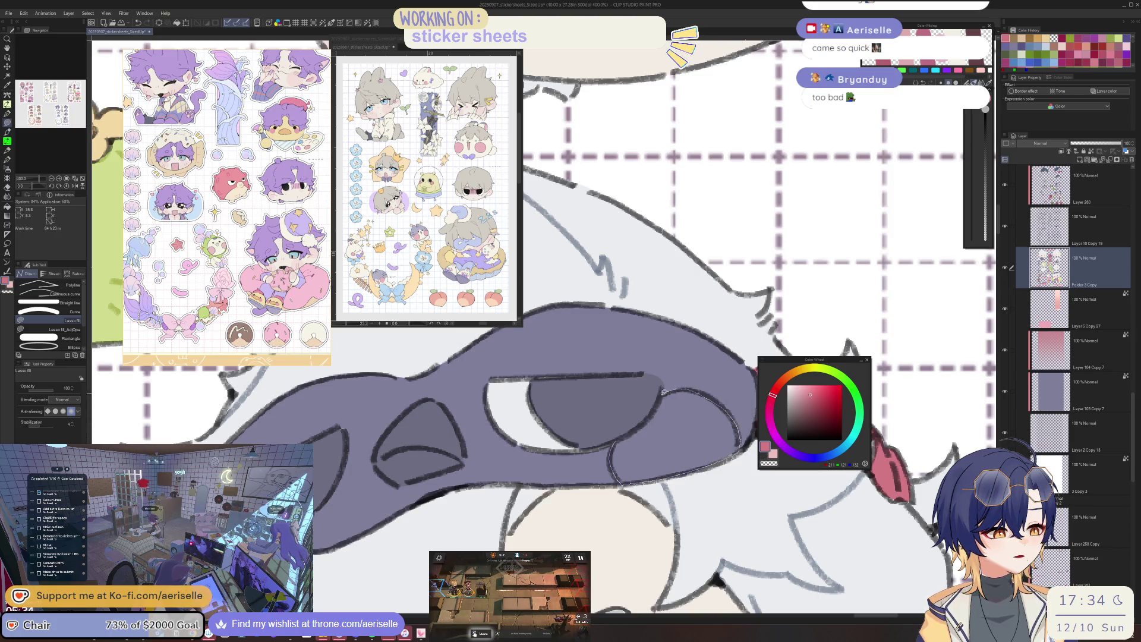
Fill the cheek shape in pink and stroke along the headband's eye edge.
drag(653, 414, 659, 396)
alt+click(658, 396)
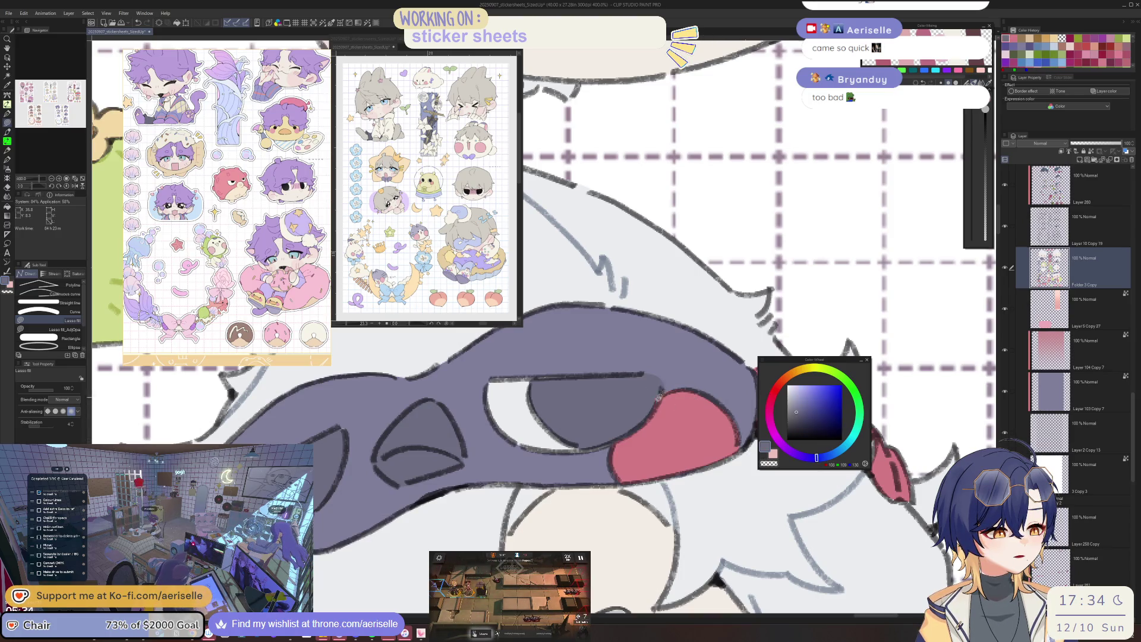
scroll(709, 375, down, 2)
alt+click(698, 399)
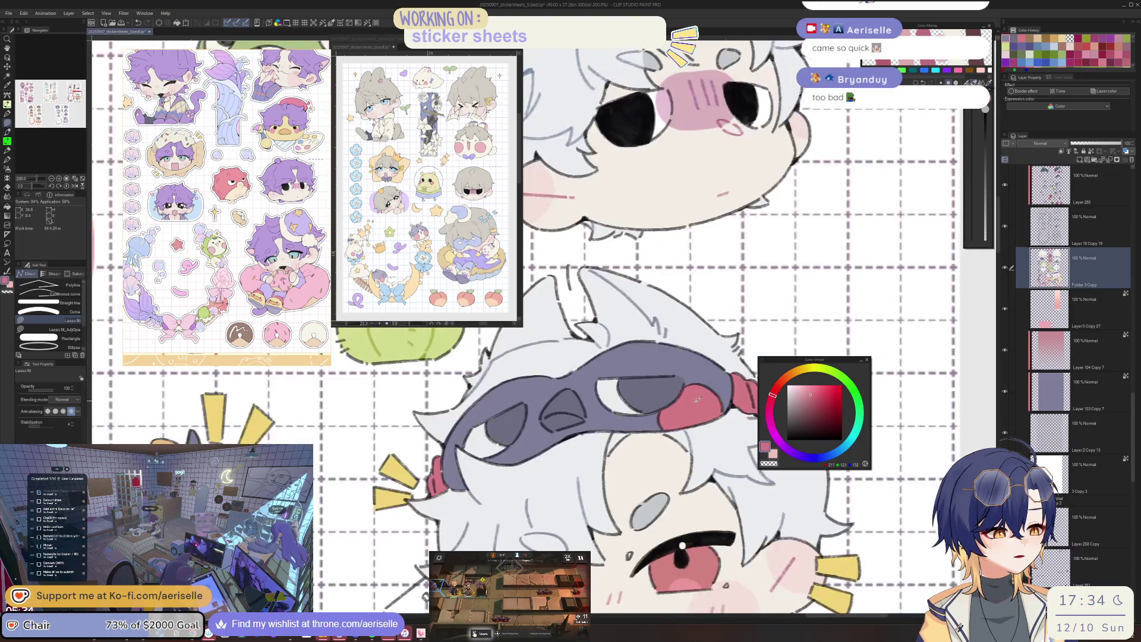
scroll(627, 413, down, 2)
scroll(651, 455, up, 5)
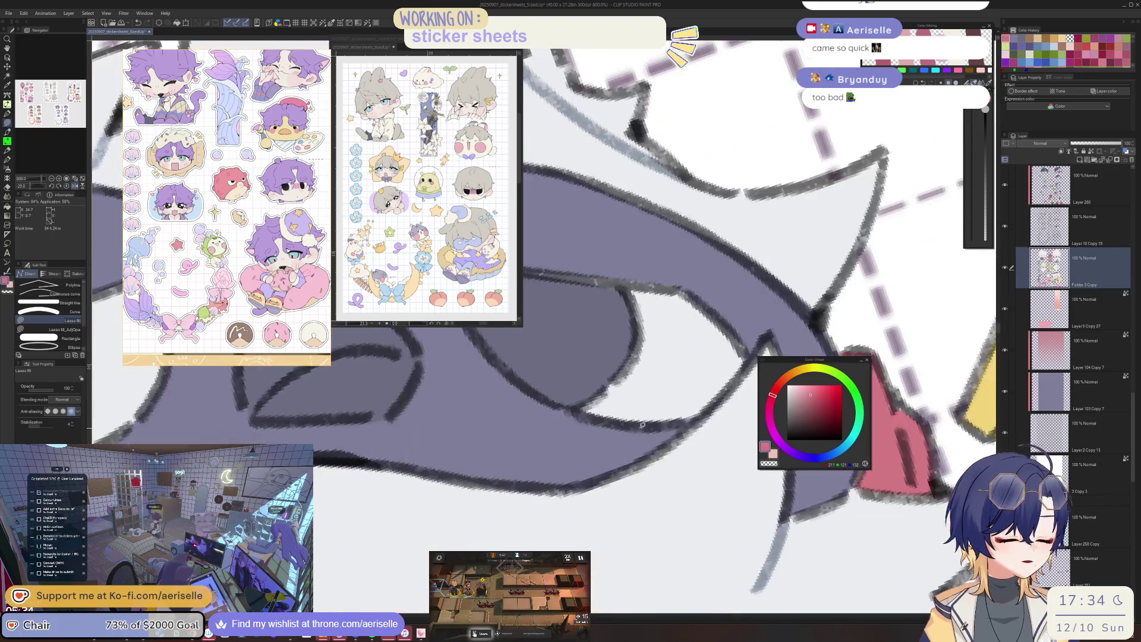
scroll(651, 455, down, 4)
scroll(589, 472, up, 1)
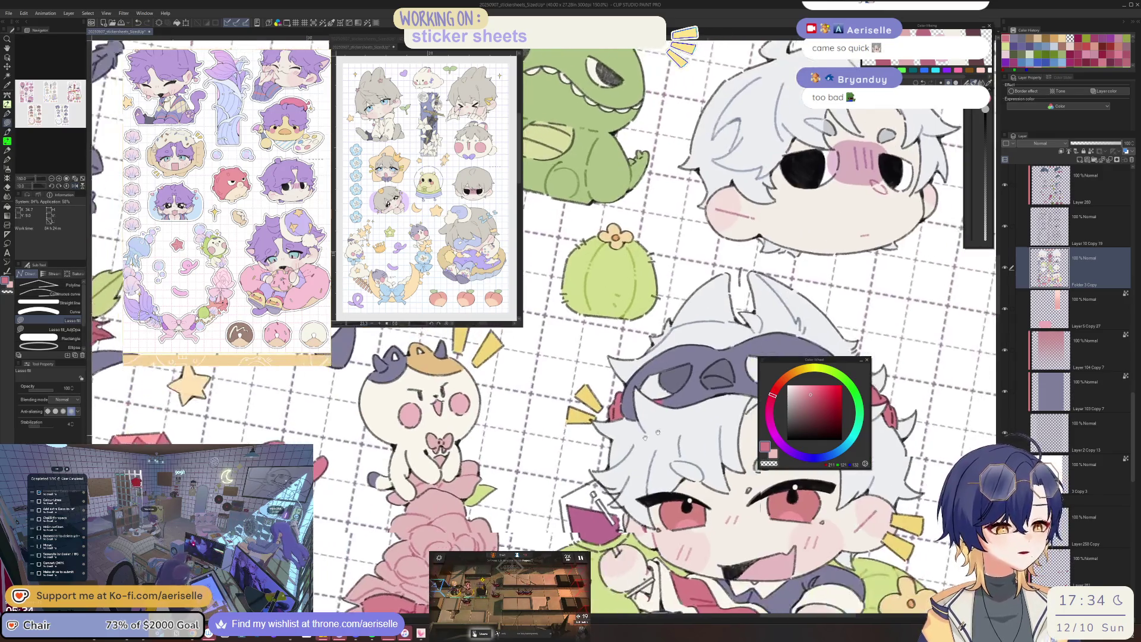
scroll(580, 477, up, 1)
scroll(581, 478, up, 2)
scroll(581, 454, up, 1)
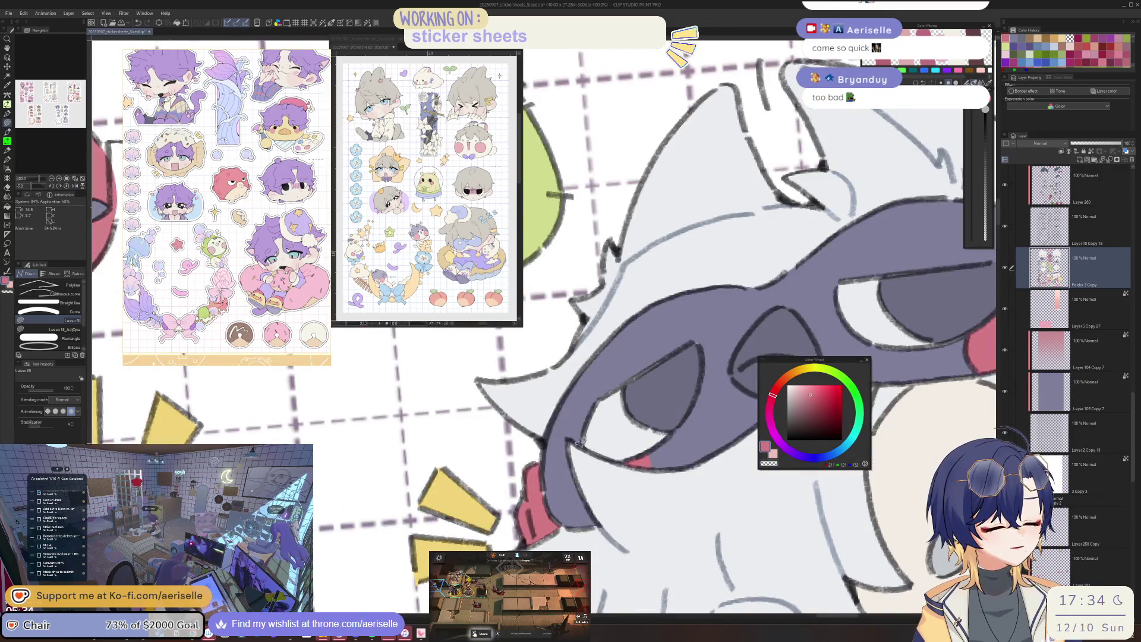
mouse_move(551, 468)
mouse_down()
mouse_move(553, 509)
mouse_move(573, 522)
mouse_up()
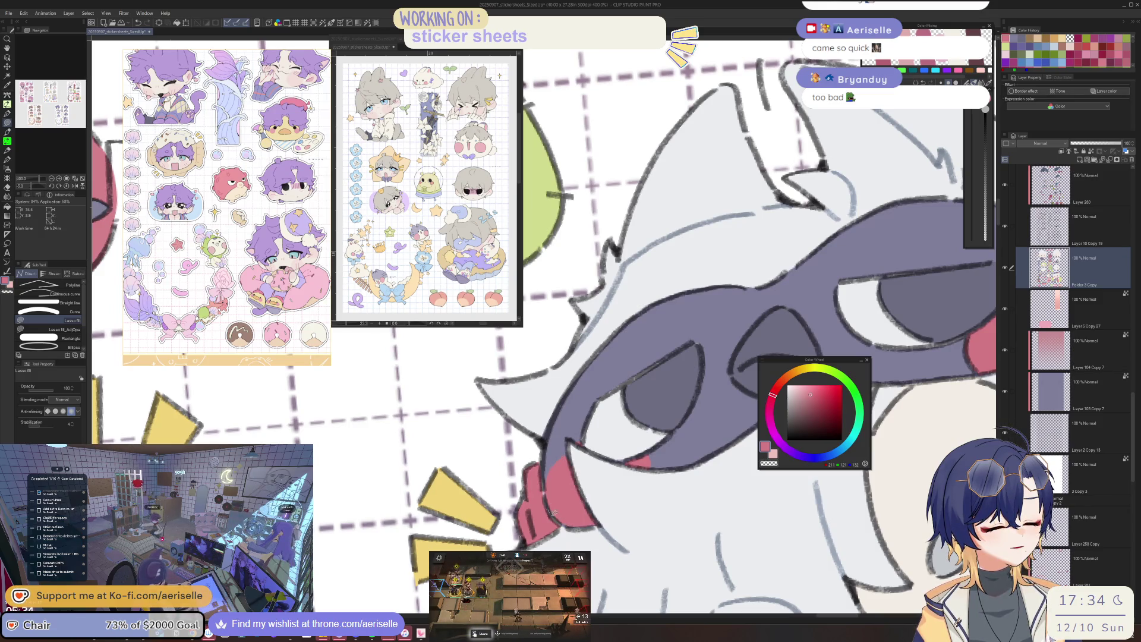
scroll(601, 520, down, 2)
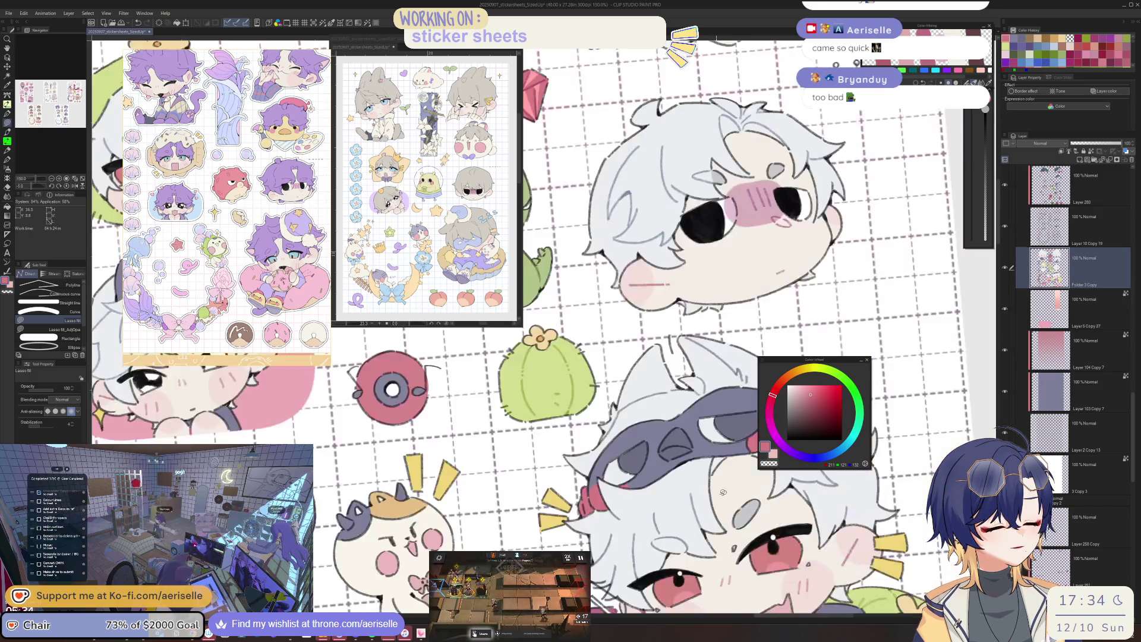
scroll(602, 520, down, 1)
scroll(678, 490, up, 1)
scroll(691, 484, up, 3)
Select the headband layer, choose the oil-paint brush and pick a dark purple.
key(o)
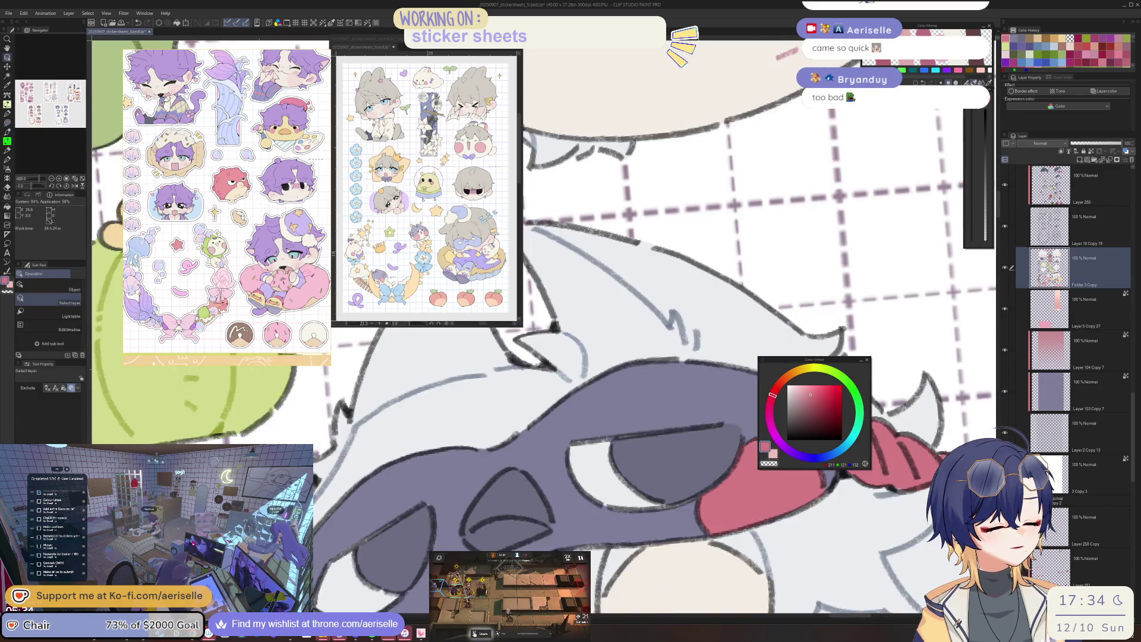
click(691, 484)
scroll(691, 484, up, 2)
scroll(612, 426, up, 1)
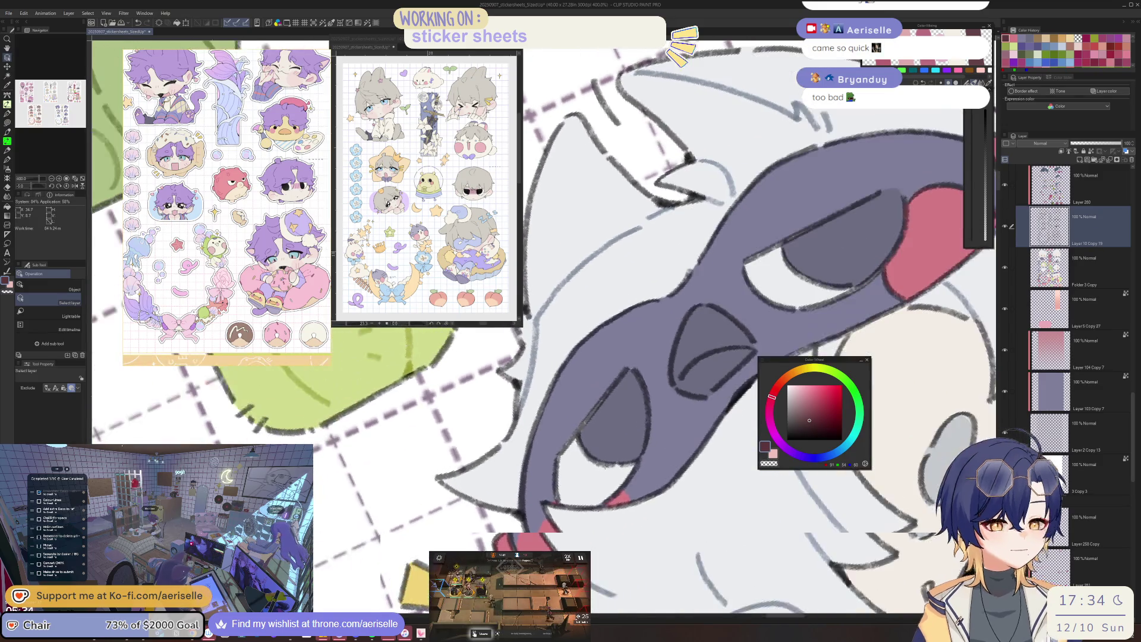
key(i)
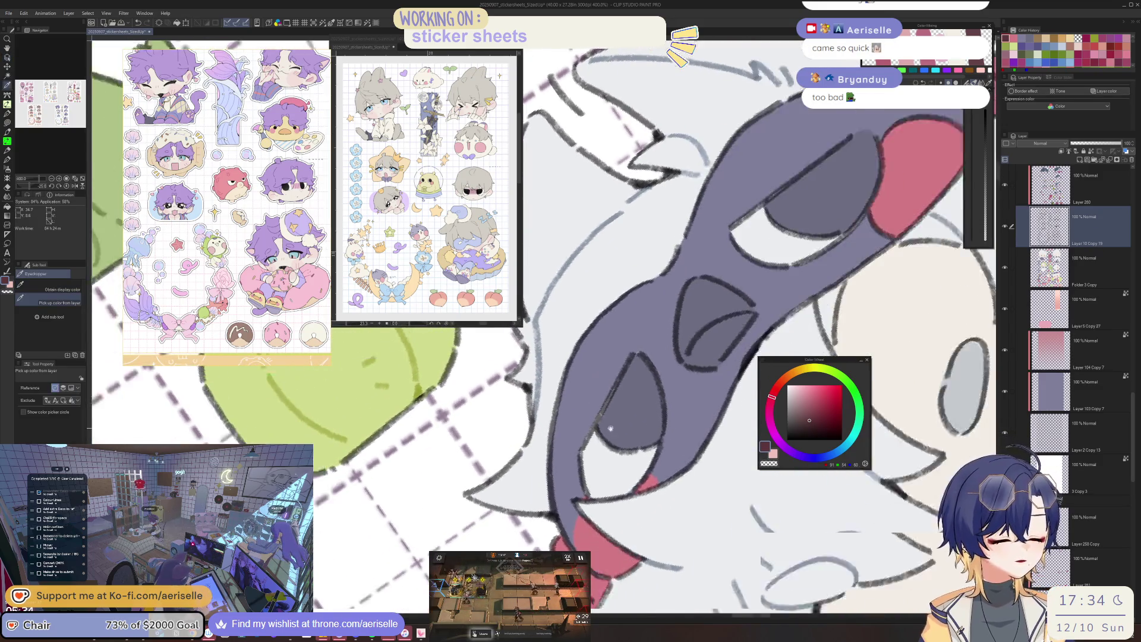
scroll(612, 427, up, 1)
key(b)
click(58, 312)
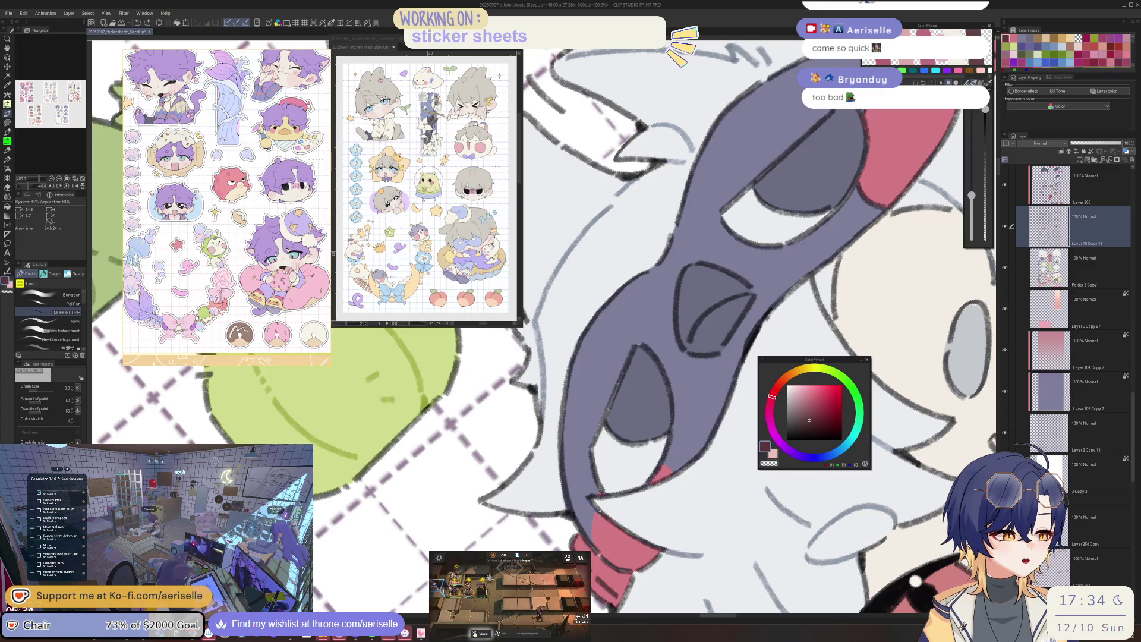
key(i)
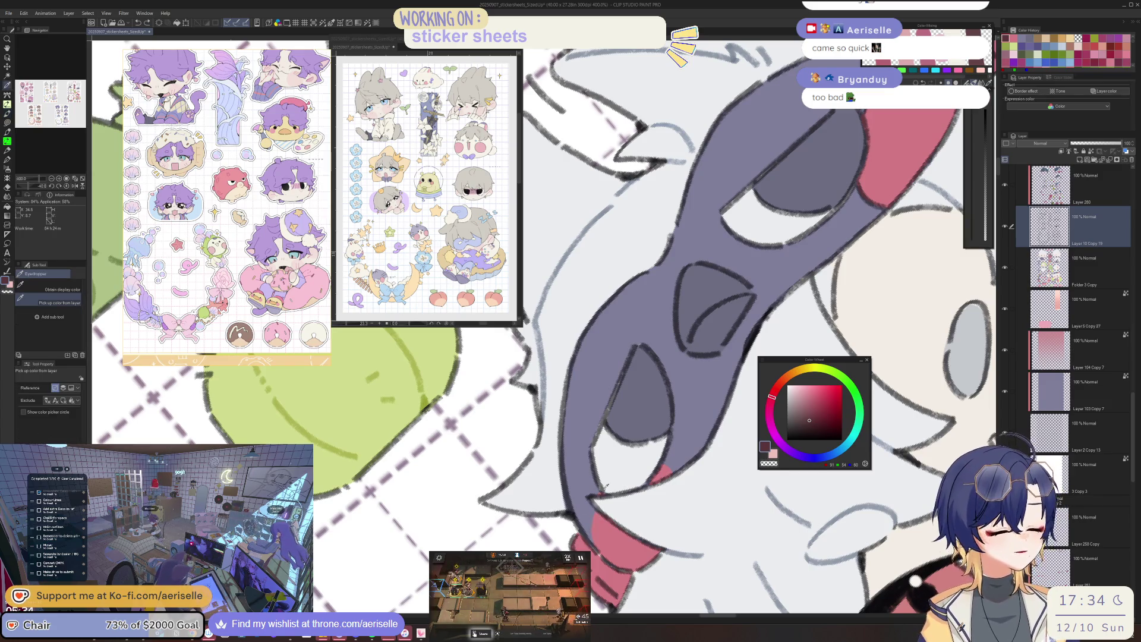
key(b)
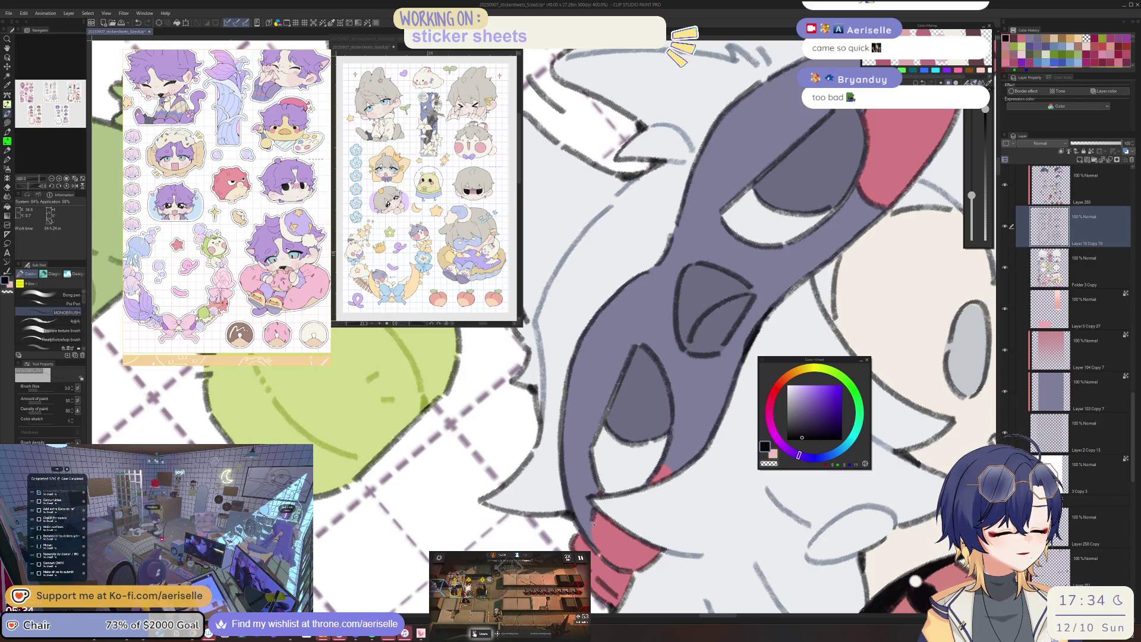
scroll(553, 589, down, 5)
scroll(552, 588, up, 5)
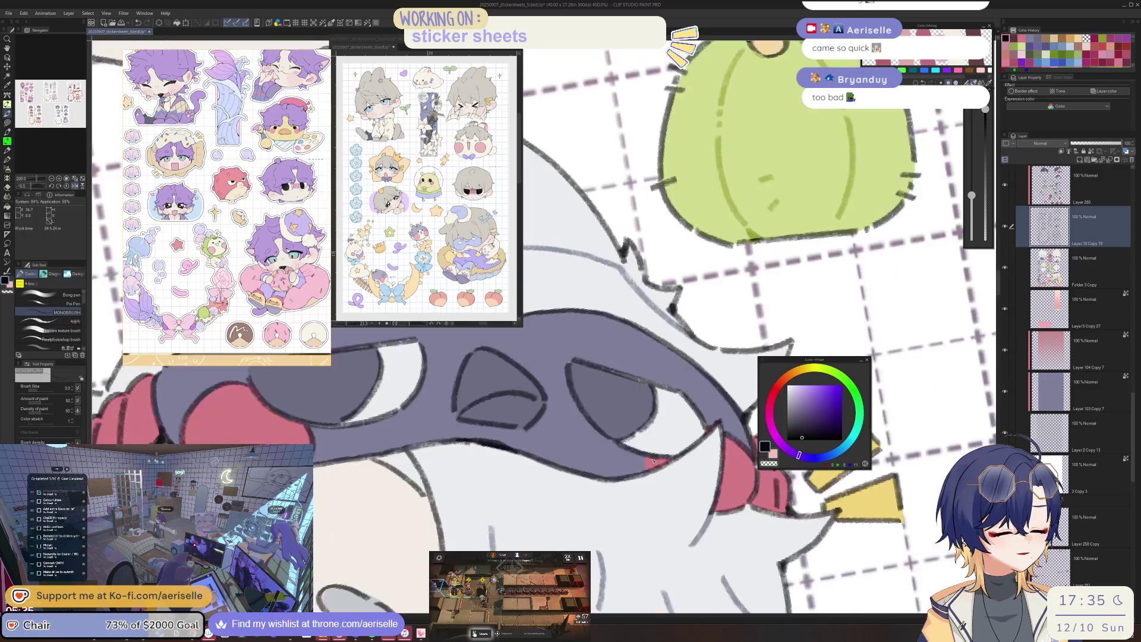
scroll(678, 481, down, 2)
scroll(677, 481, down, 2)
scroll(678, 481, down, 2)
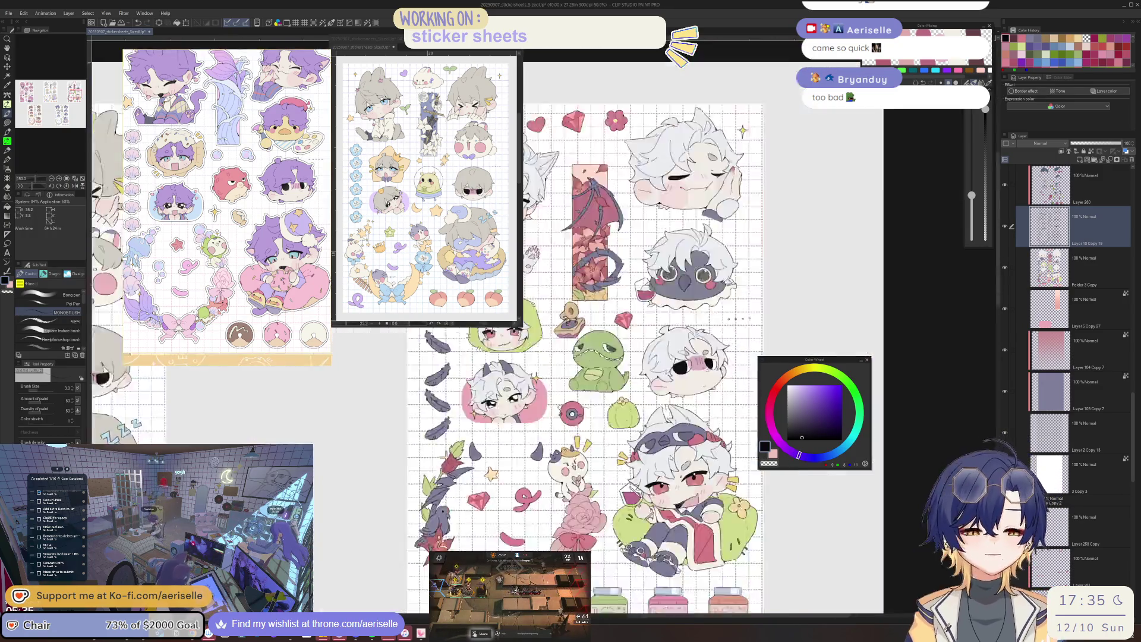
scroll(678, 481, down, 1)
scroll(579, 401, up, 1)
scroll(658, 492, up, 4)
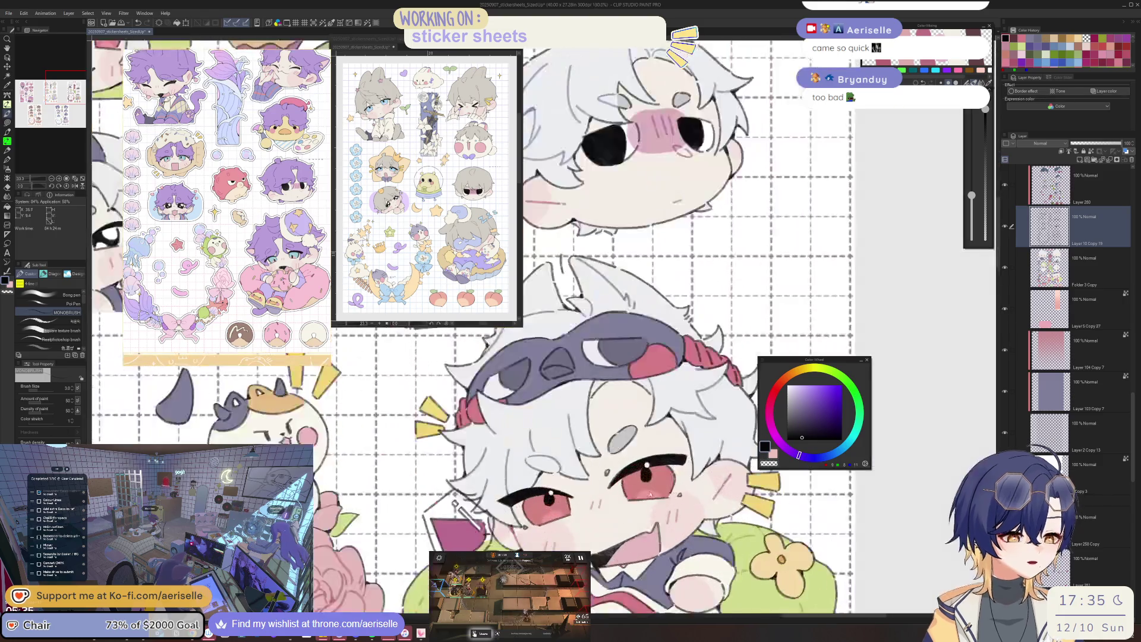
scroll(624, 401, up, 1)
scroll(648, 506, down, 1)
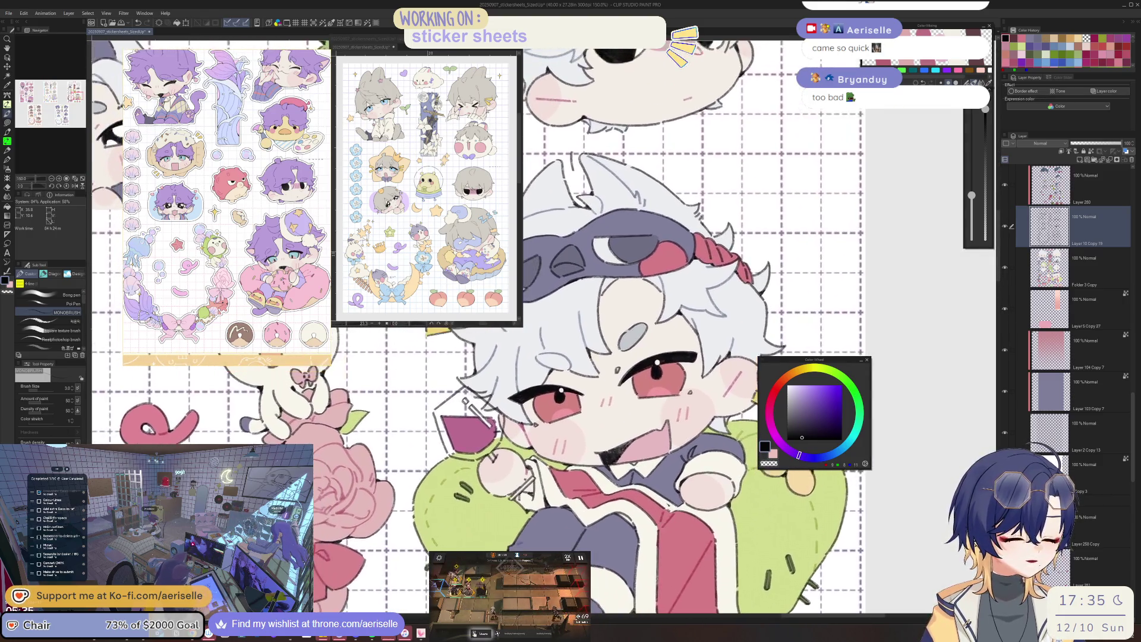
scroll(649, 506, down, 2)
scroll(647, 513, up, 3)
Pick the sleeve's layer, flip the view, and lasso-fill purple shading along the sleeve edge.
key(p)
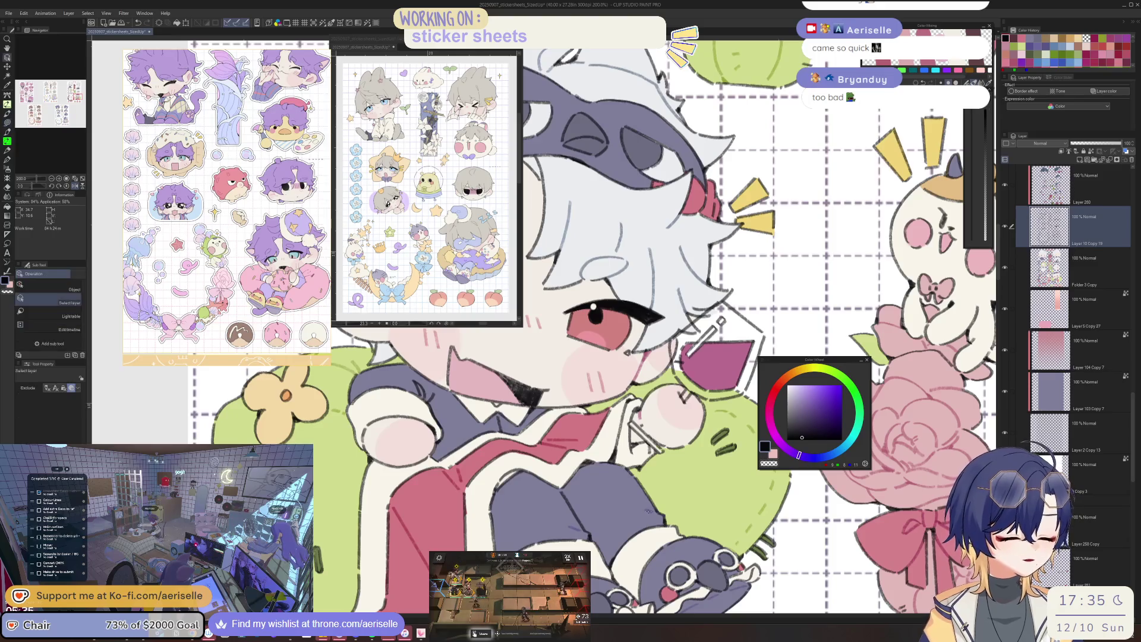
key(o)
click(647, 514)
key(p)
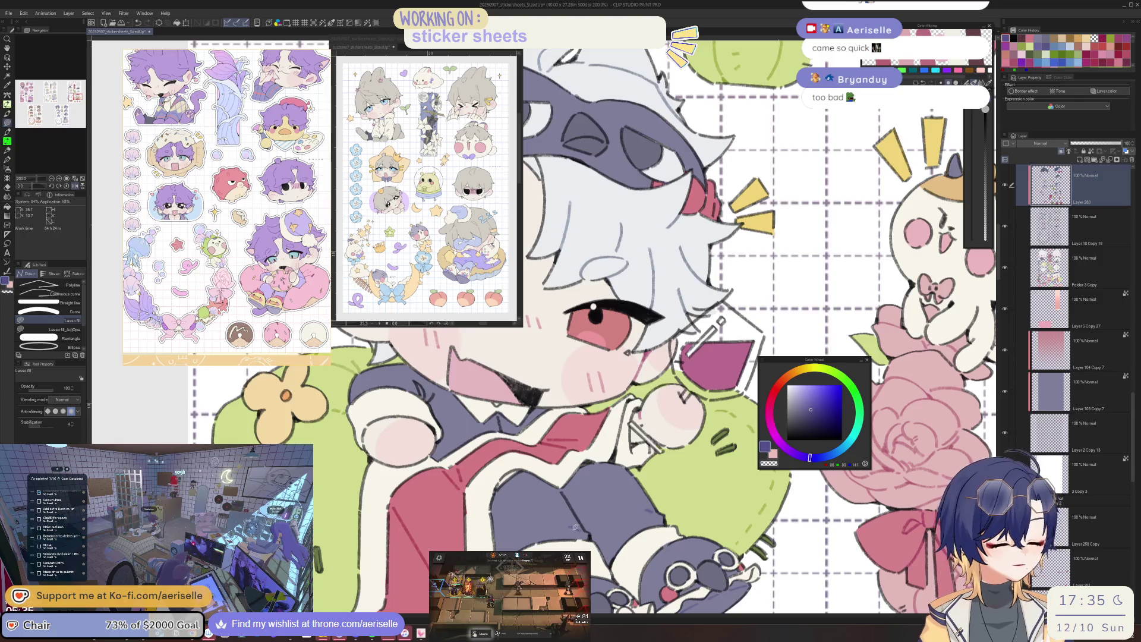
scroll(603, 504, up, 2)
key(h)
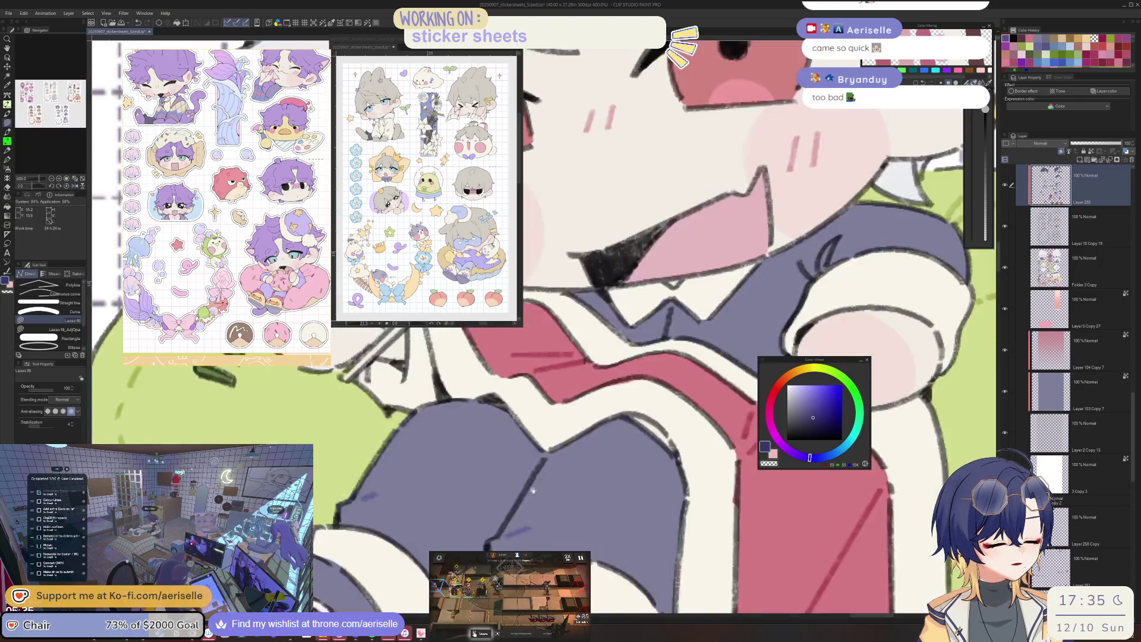
key(o)
key(u)
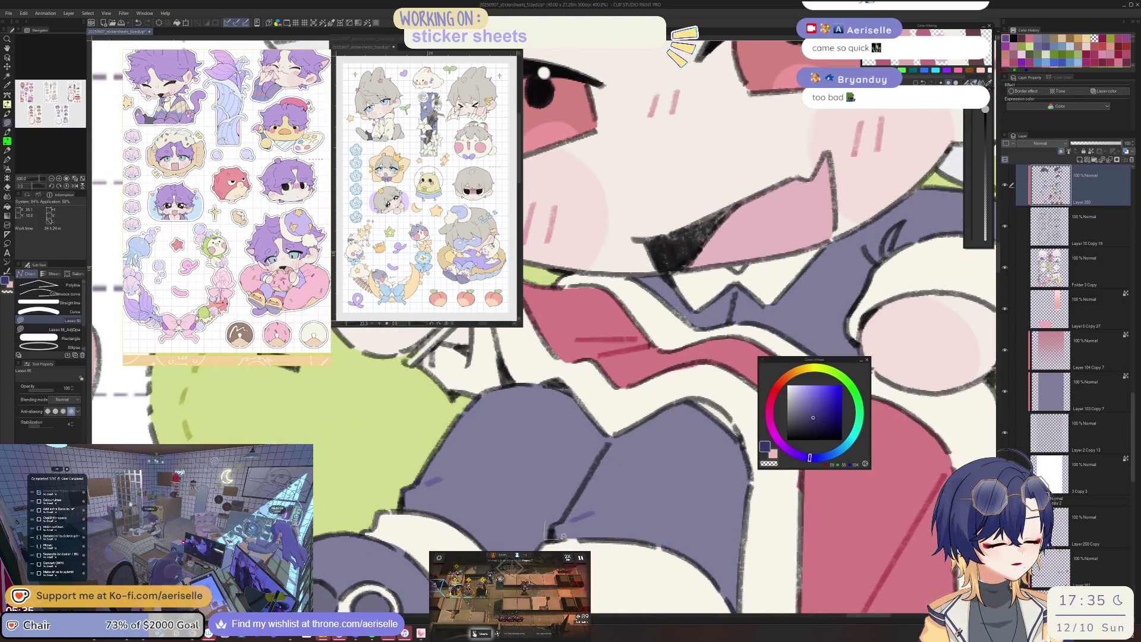
drag(548, 533, 559, 480)
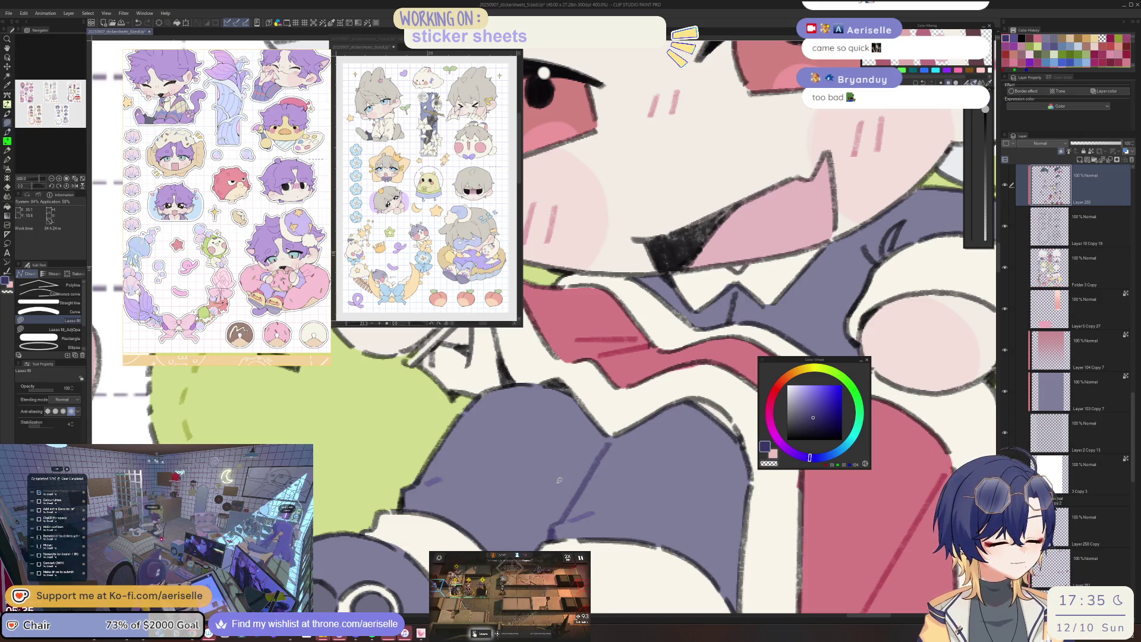
scroll(558, 480, down, 3)
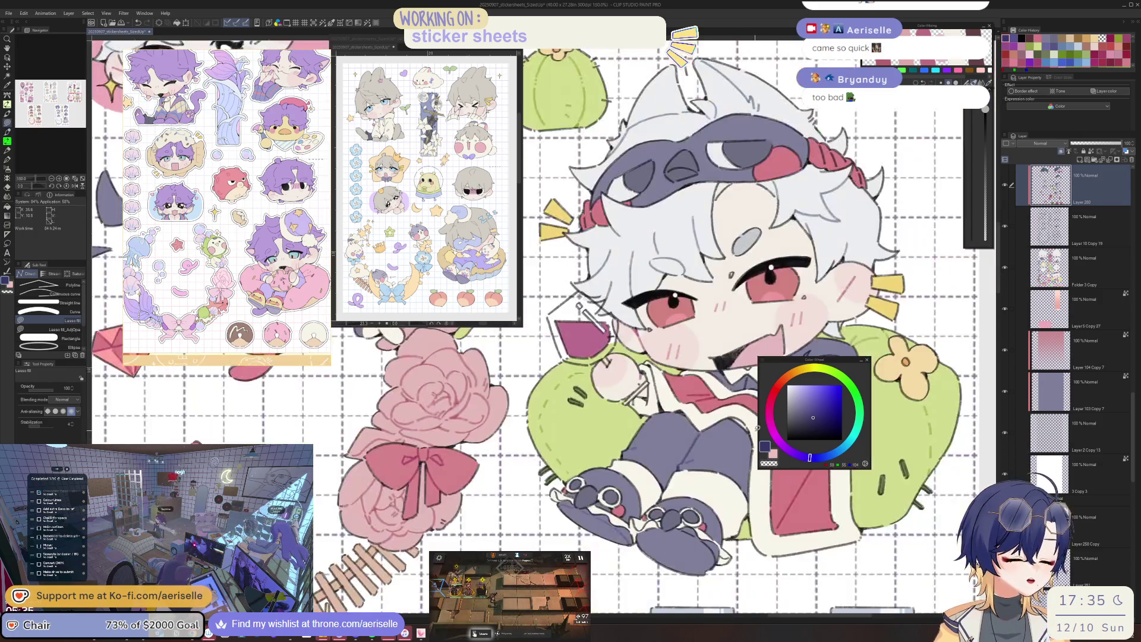
scroll(588, 509, up, 1)
scroll(621, 550, up, 1)
scroll(621, 550, up, 1)
scroll(588, 484, up, 1)
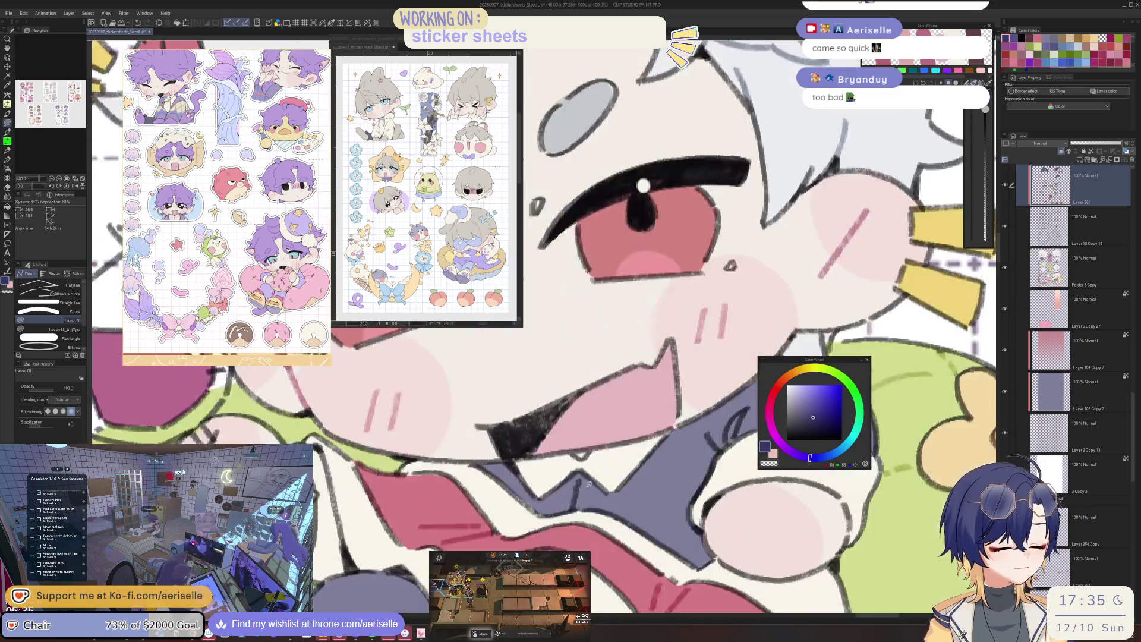
scroll(570, 495, down, 1)
scroll(674, 467, down, 1)
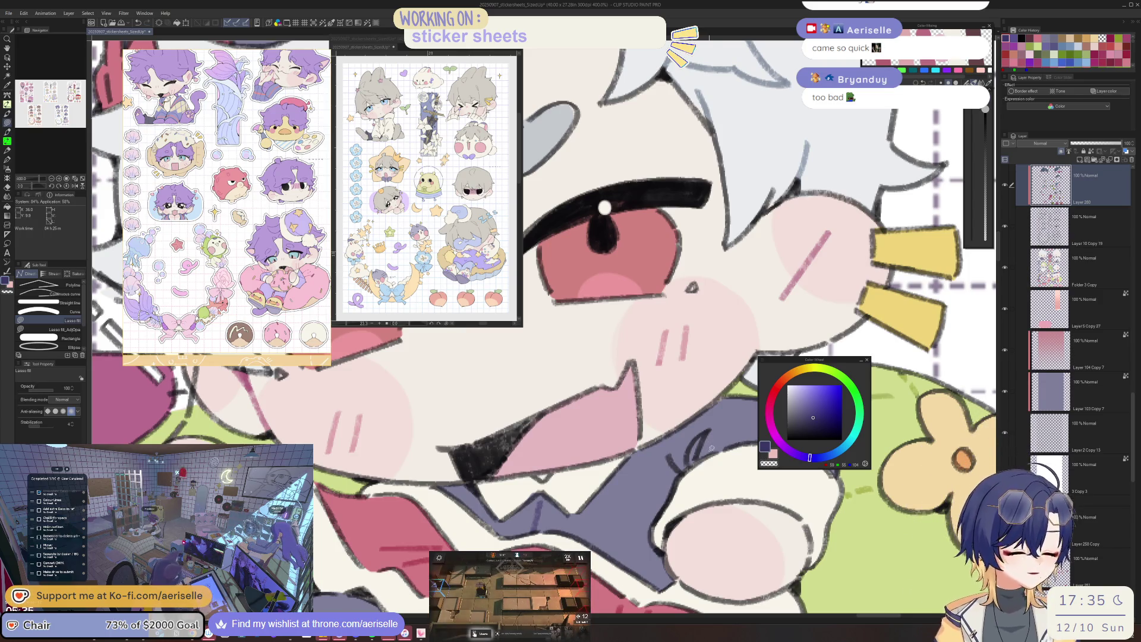
scroll(704, 430, down, 3)
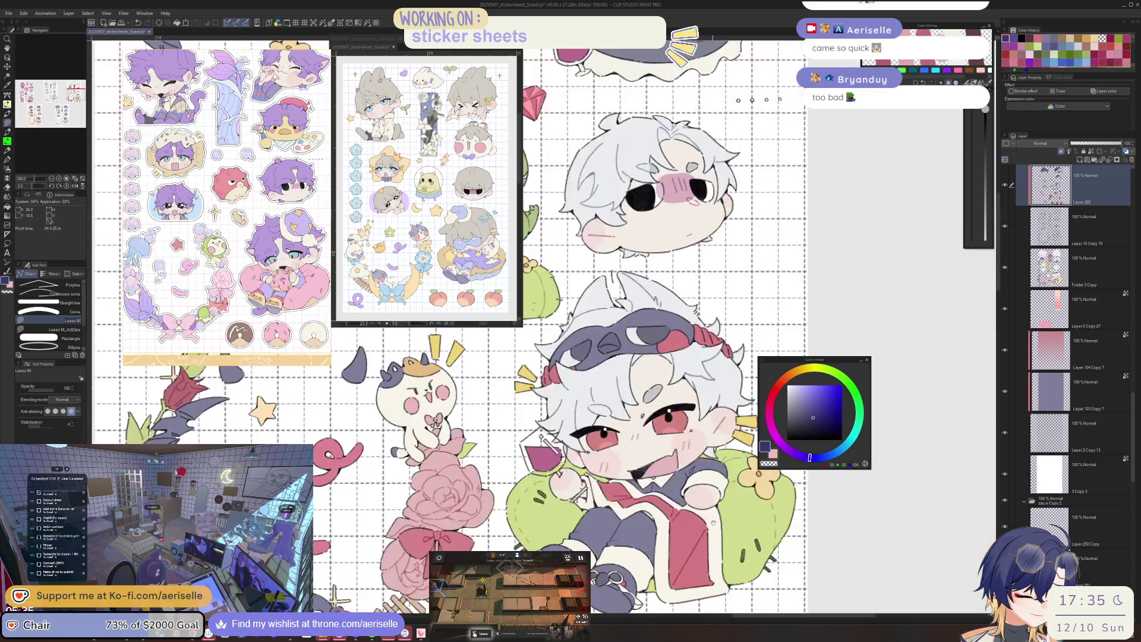
scroll(704, 430, down, 1)
scroll(704, 430, down, 1)
scroll(669, 499, down, 2)
scroll(669, 500, down, 2)
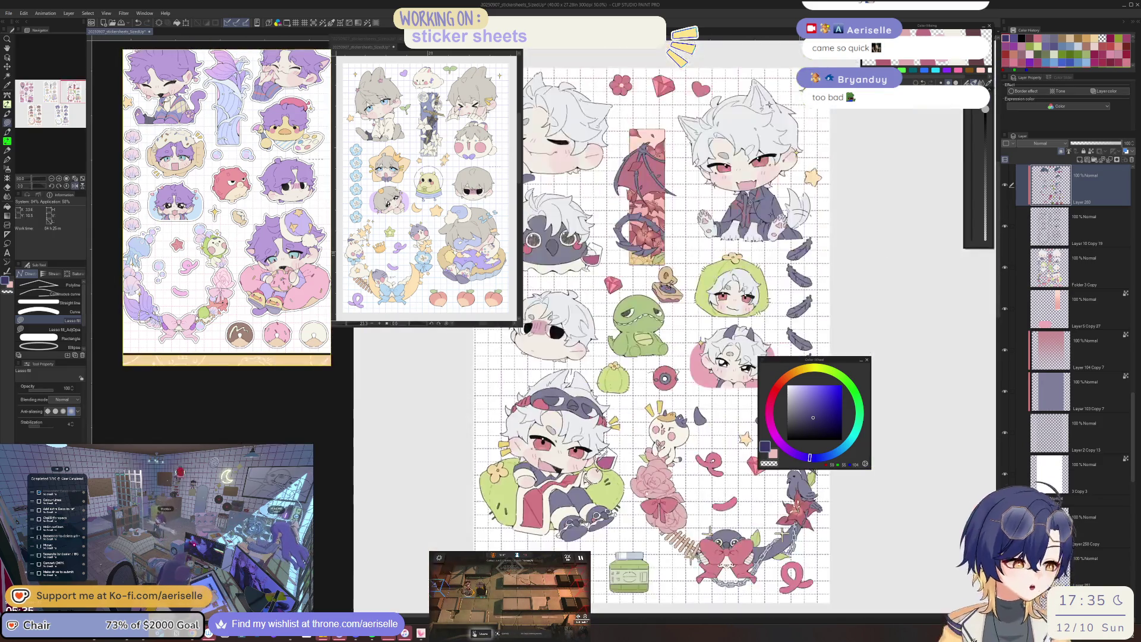
scroll(642, 508, up, 1)
scroll(629, 513, up, 1)
scroll(629, 512, up, 1)
scroll(630, 512, up, 2)
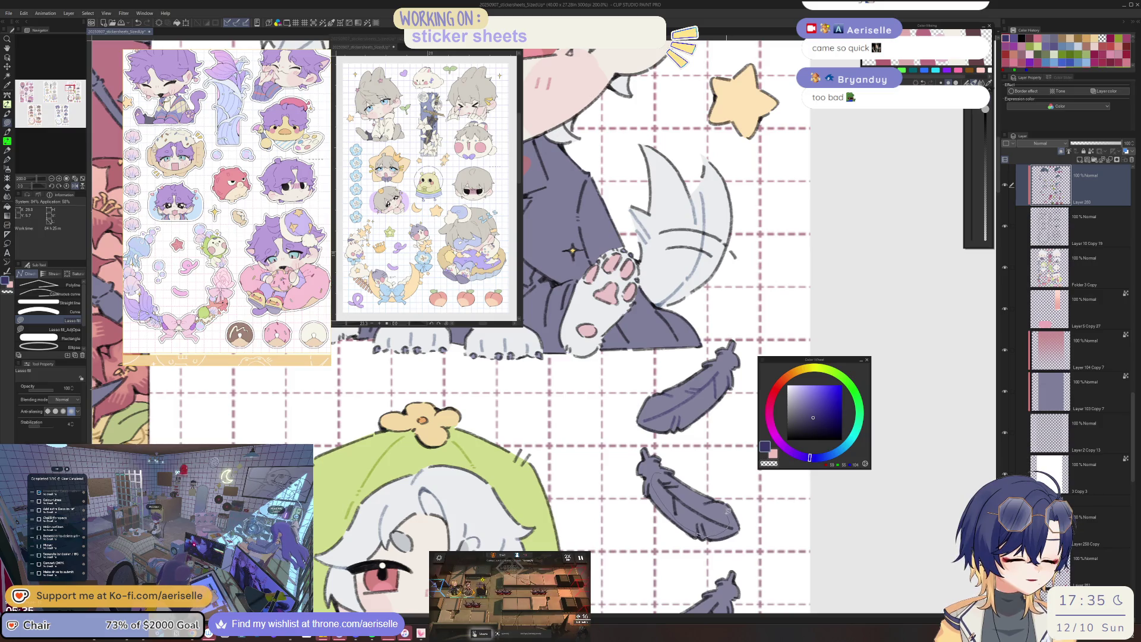
scroll(725, 517, down, 2)
scroll(596, 501, up, 1)
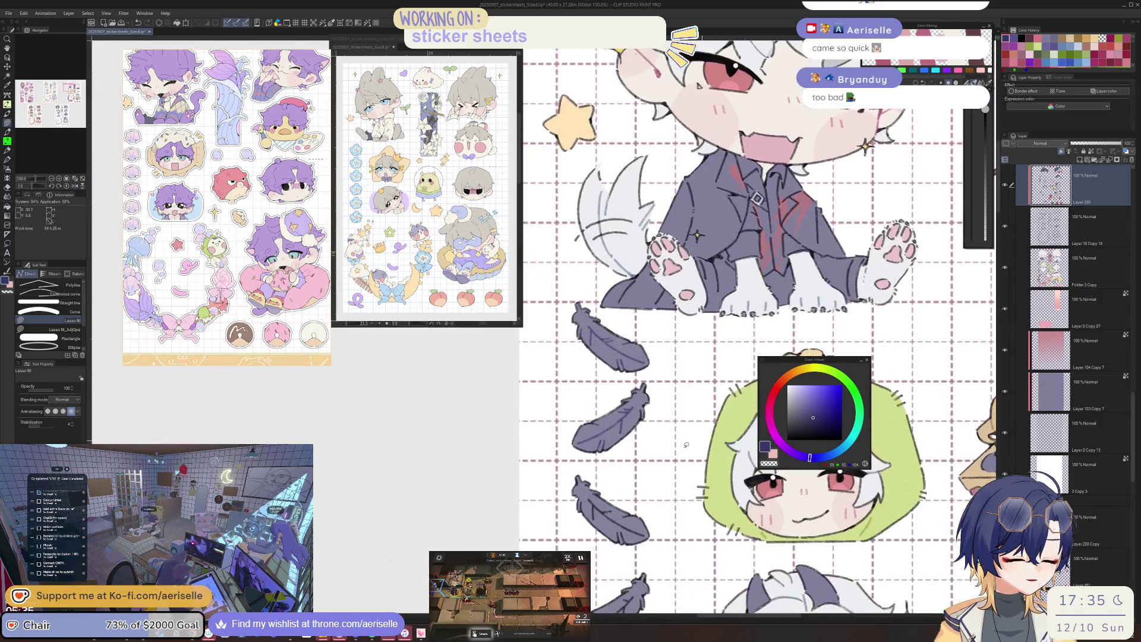
scroll(595, 501, up, 1)
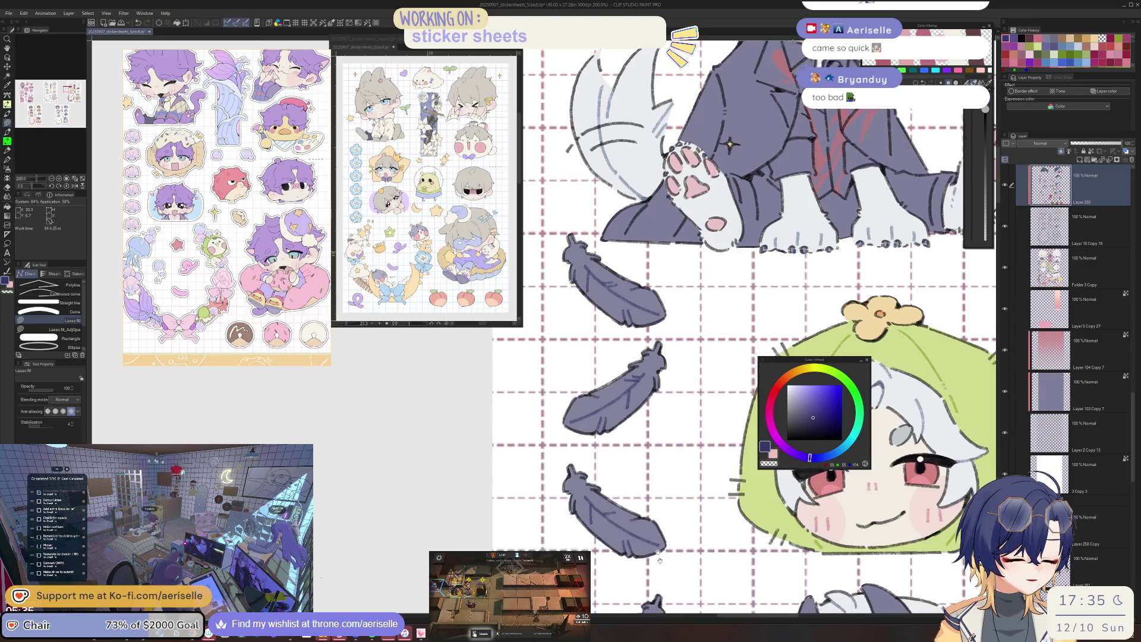
scroll(648, 502, down, 3)
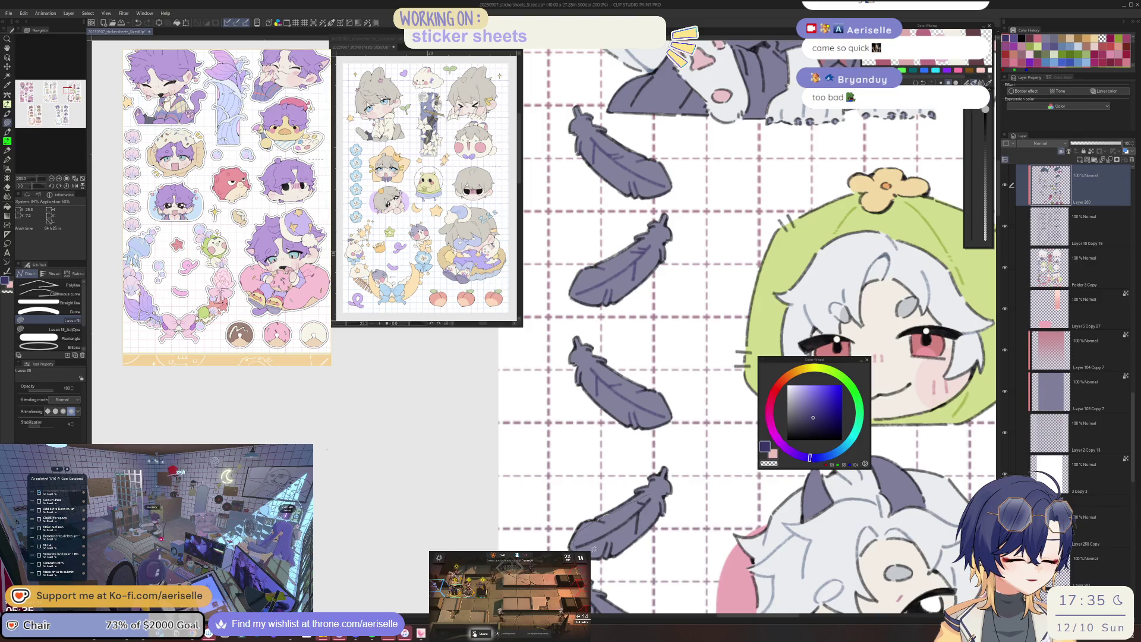
scroll(659, 505, down, 2)
scroll(624, 505, up, 1)
scroll(601, 505, up, 1)
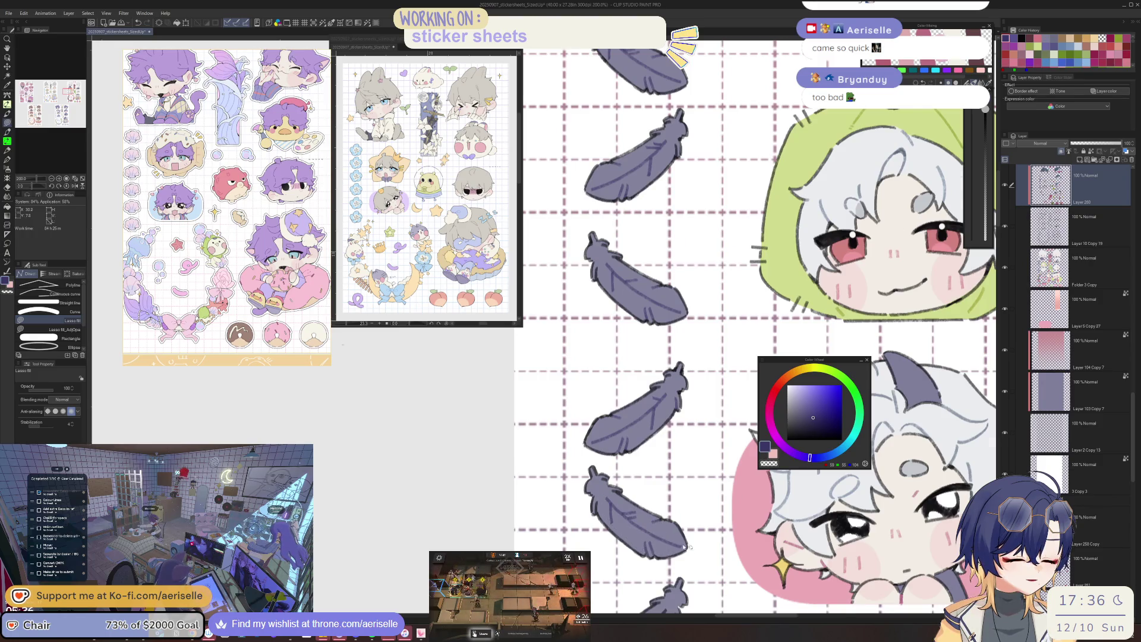
scroll(687, 545, down, 2)
scroll(656, 473, up, 2)
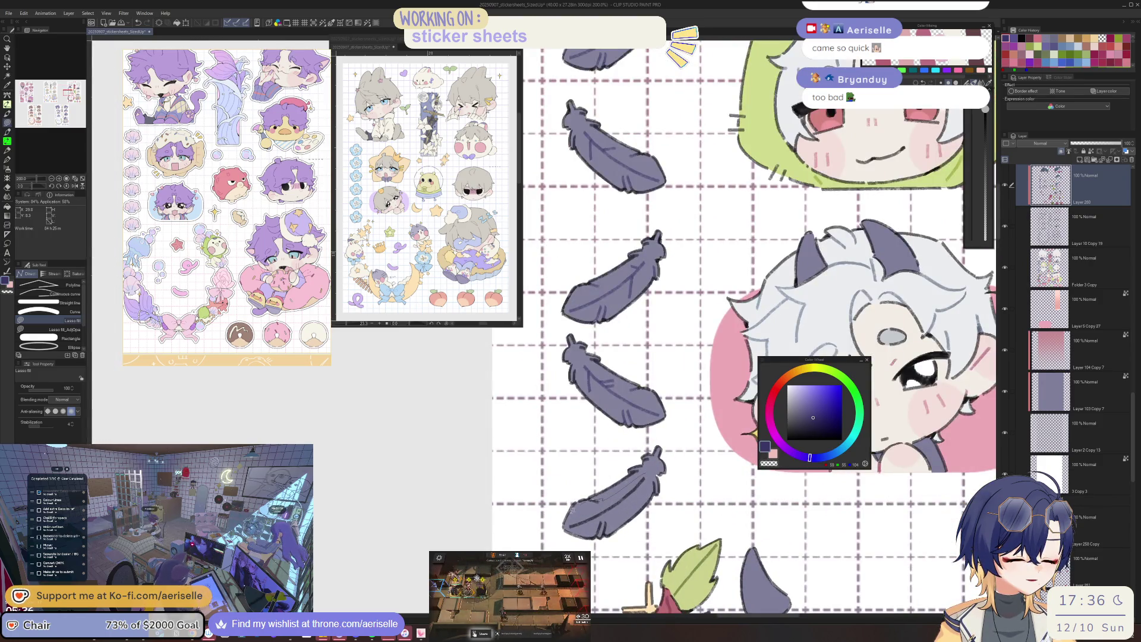
scroll(733, 504, down, 2)
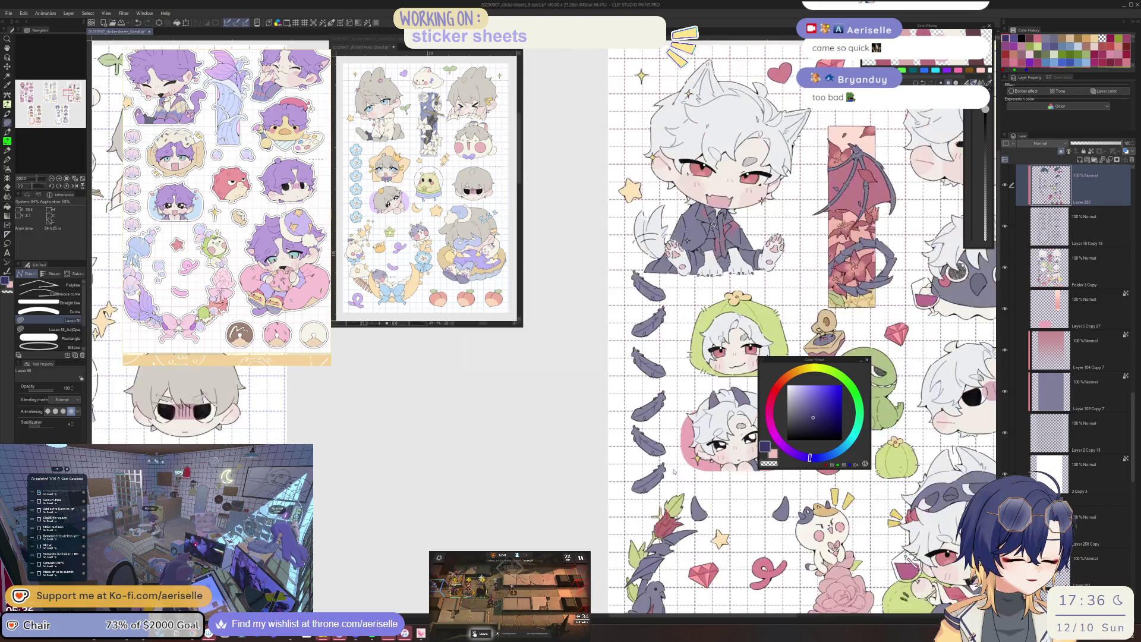
scroll(733, 504, up, 1)
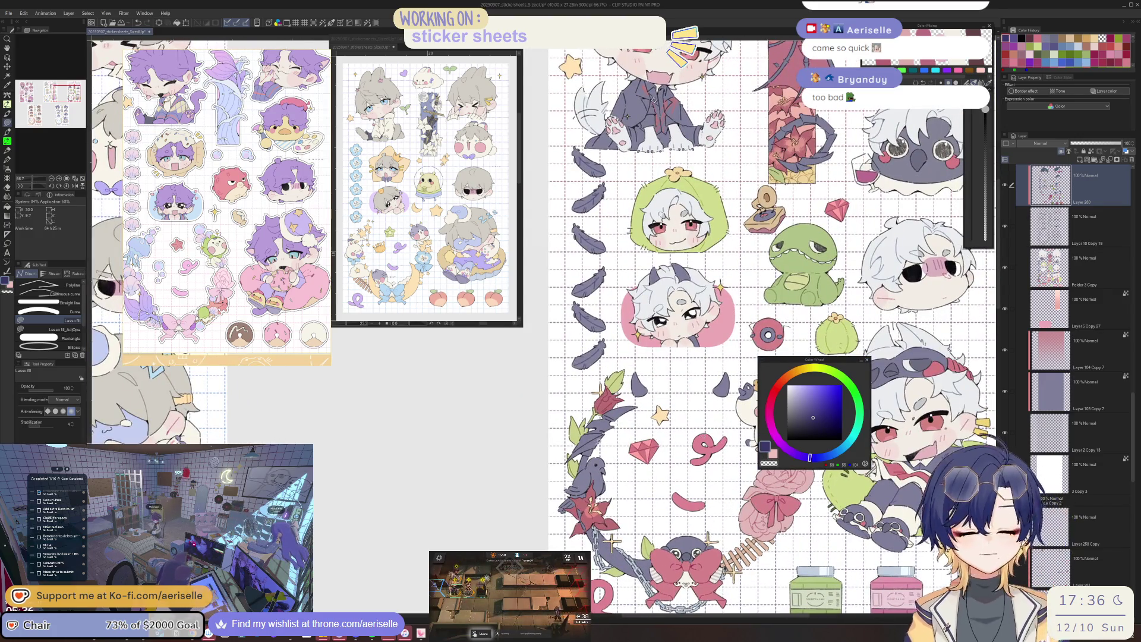
scroll(609, 309, up, 2)
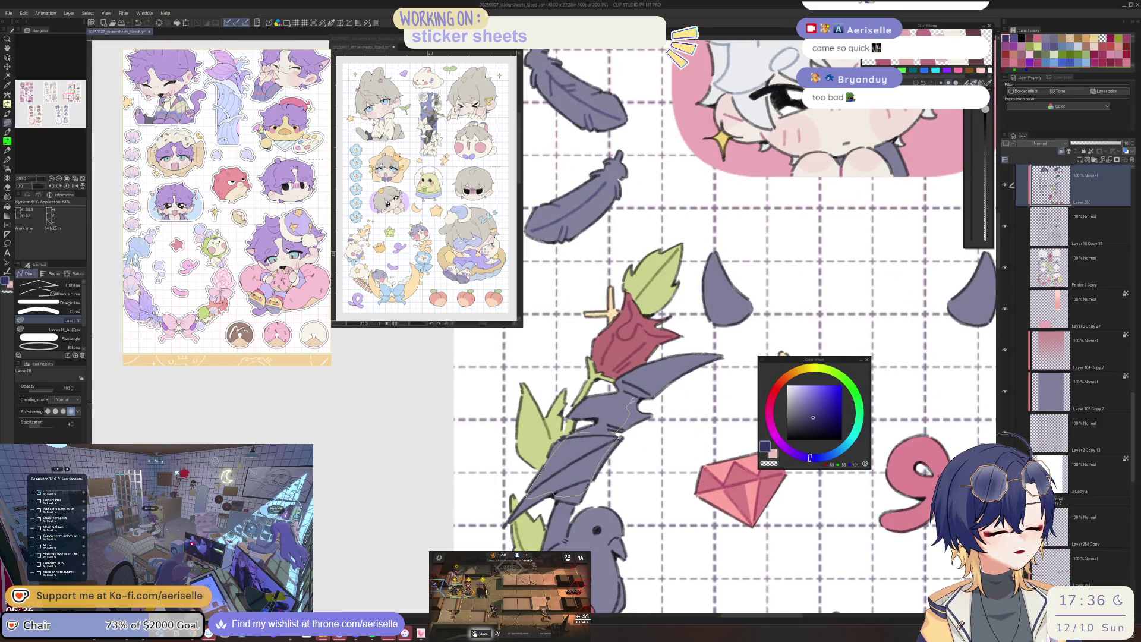
Pan over the rose, cat, ladder and wing stickers, then ready the Object tool.
mouse_move(706, 491)
mouse_down()
mouse_move(653, 396)
mouse_move(810, 377)
mouse_move(766, 312)
mouse_up()
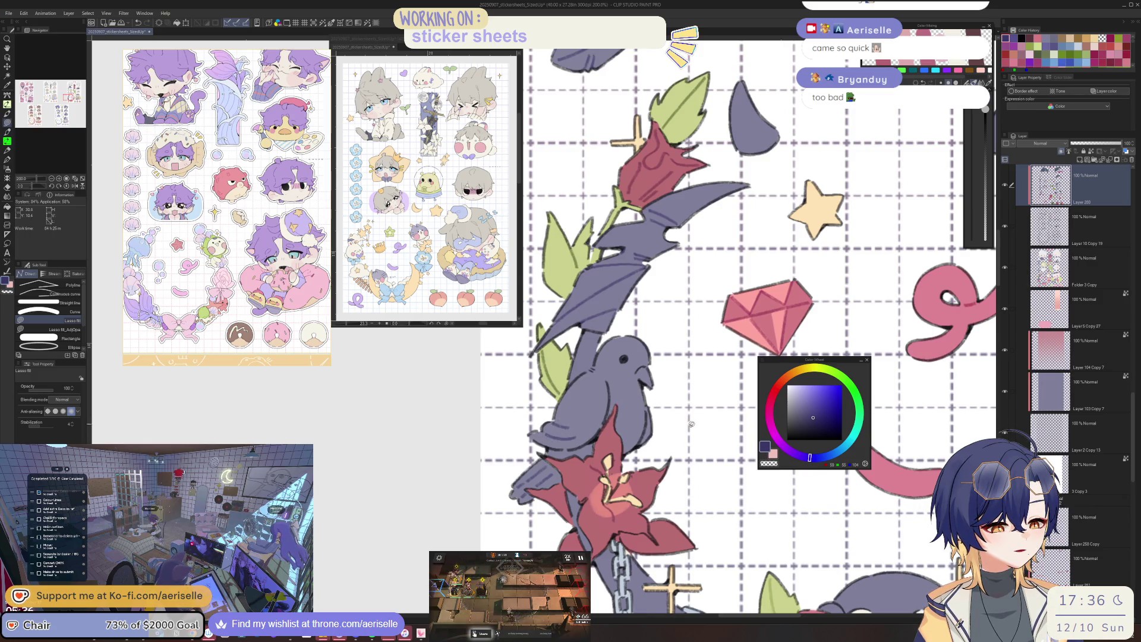
drag(691, 425, 374, 428)
scroll(675, 465, down, 2)
scroll(676, 464, down, 3)
scroll(676, 464, up, 5)
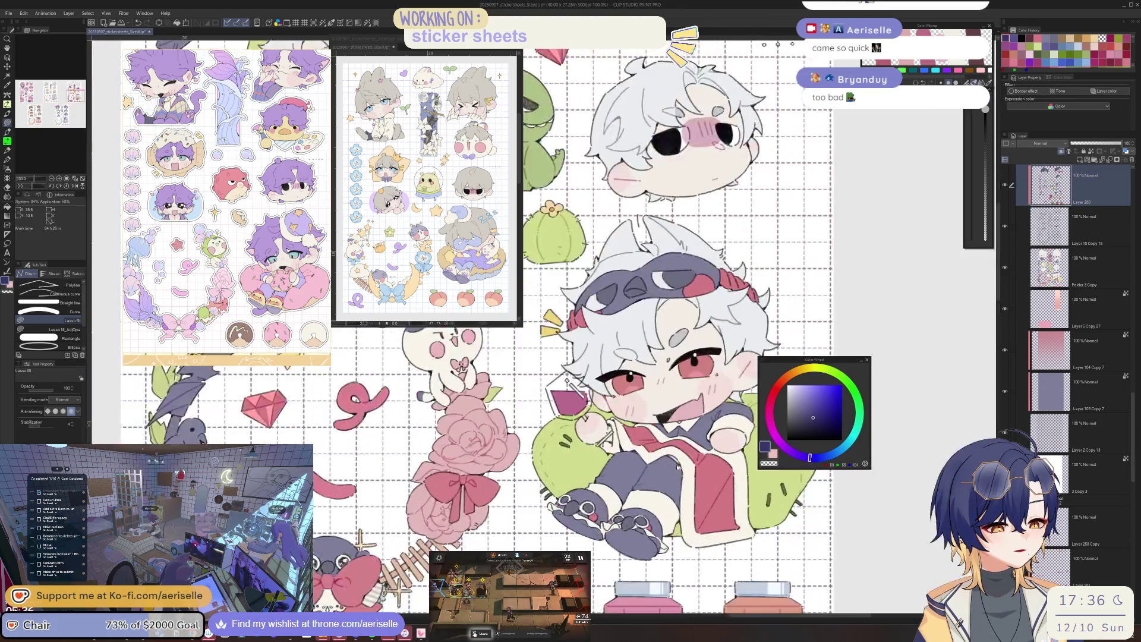
scroll(675, 464, down, 2)
mouse_move(676, 464)
mouse_down()
mouse_move(734, 459)
mouse_move(730, 613)
mouse_up()
mouse_move(677, 401)
mouse_down()
mouse_move(677, 472)
mouse_move(678, 419)
mouse_up()
scroll(664, 322, up, 3)
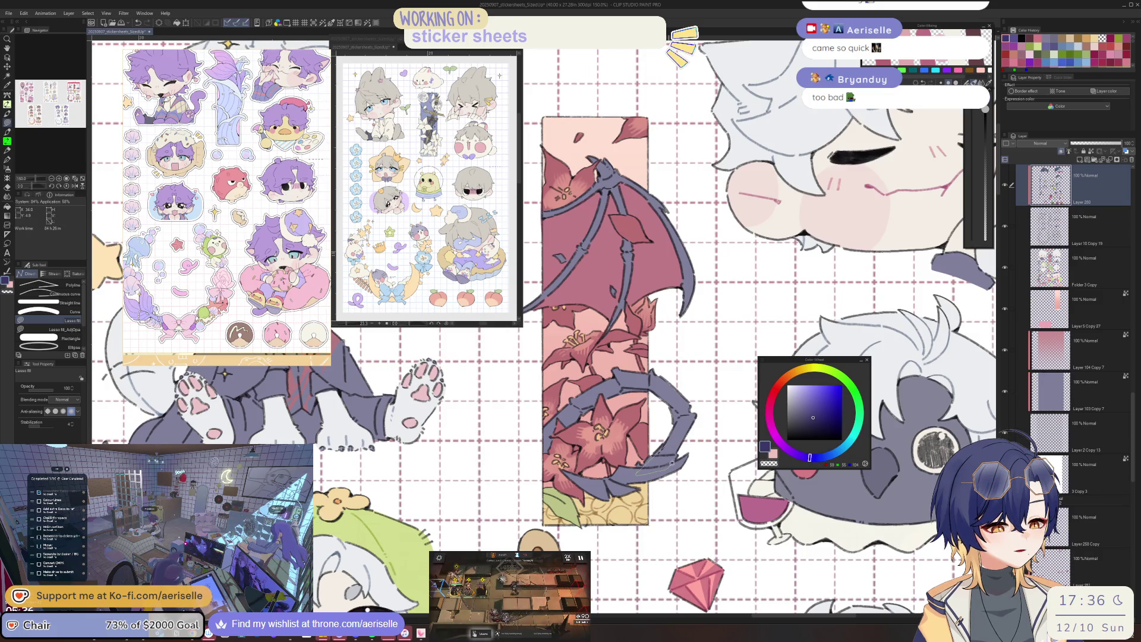
scroll(681, 426, down, 3)
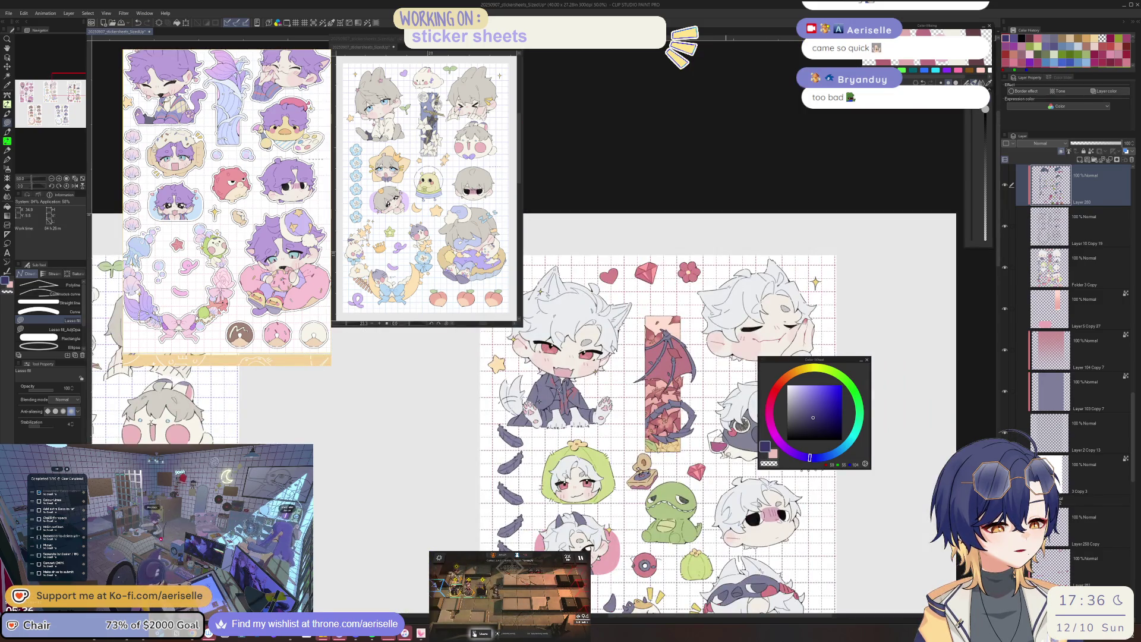
scroll(665, 402, up, 3)
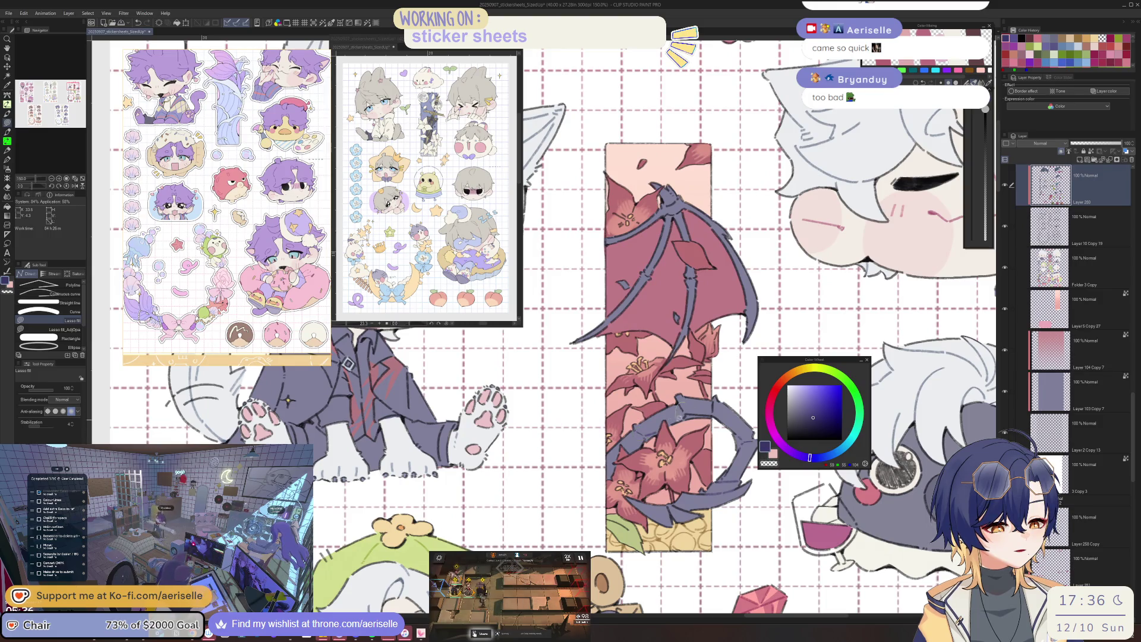
scroll(681, 411, down, 3)
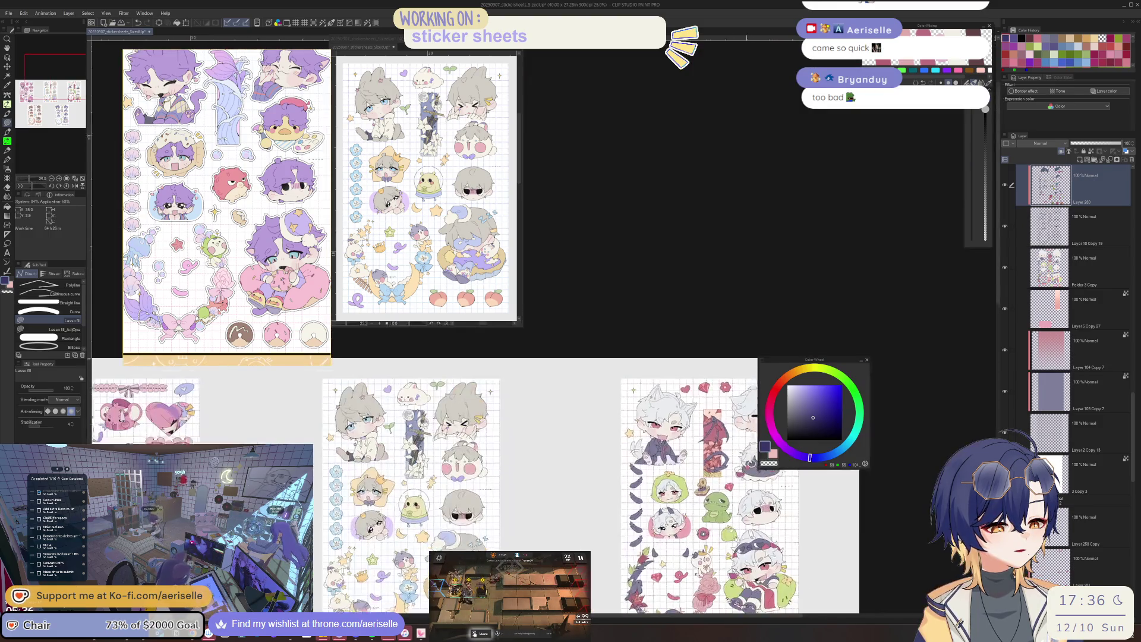
scroll(713, 446, down, 2)
scroll(729, 476, up, 1)
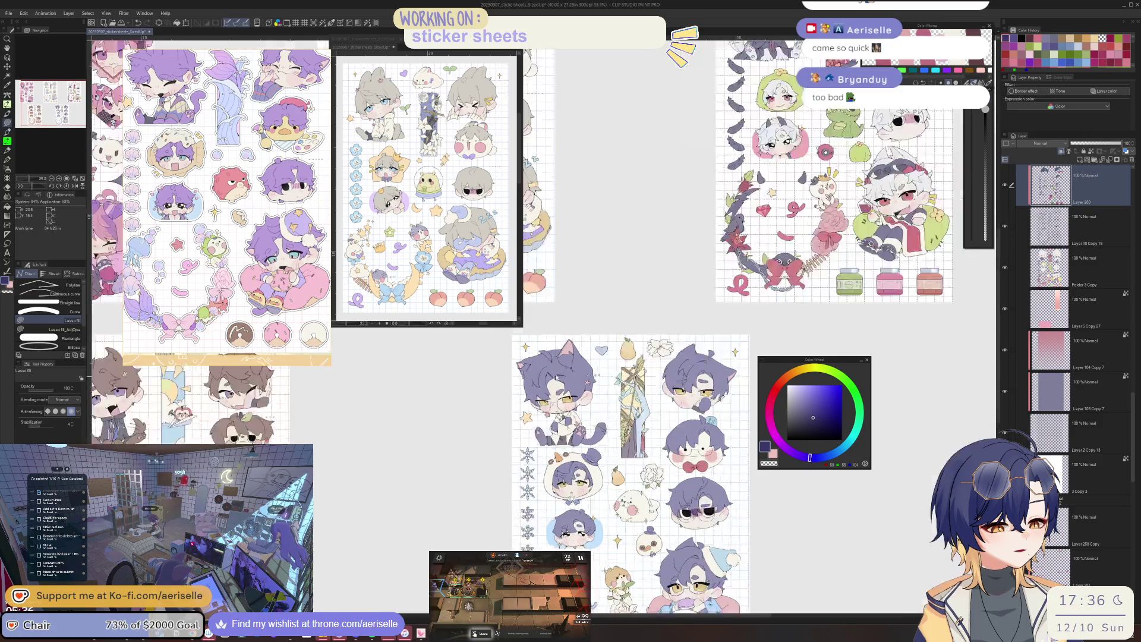
scroll(729, 476, up, 4)
key(o)
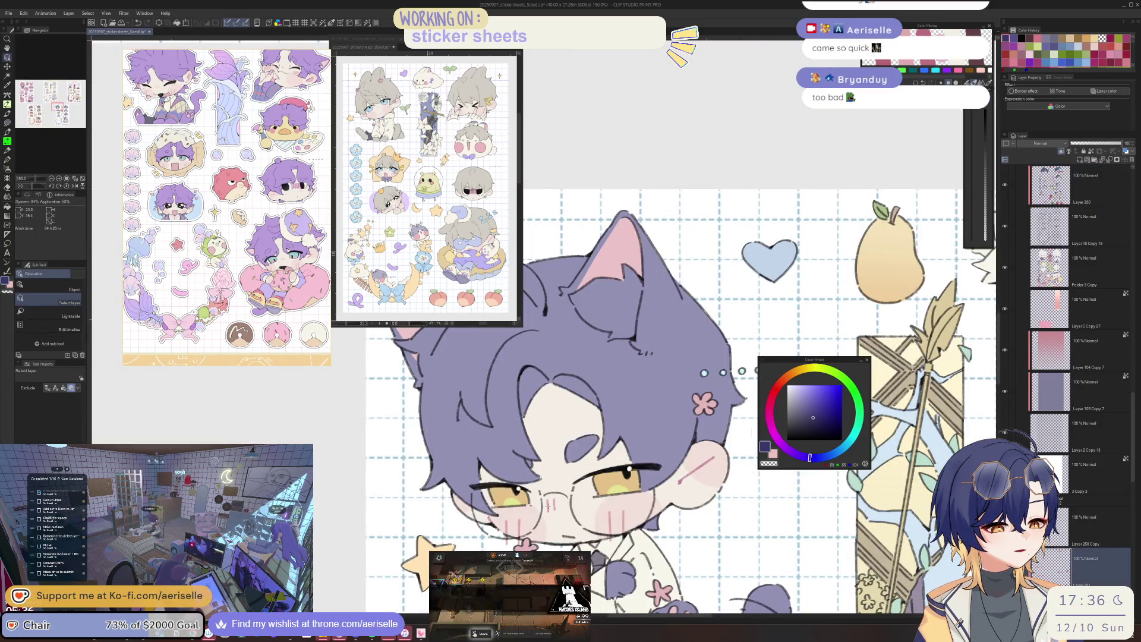
scroll(742, 371, up, 2)
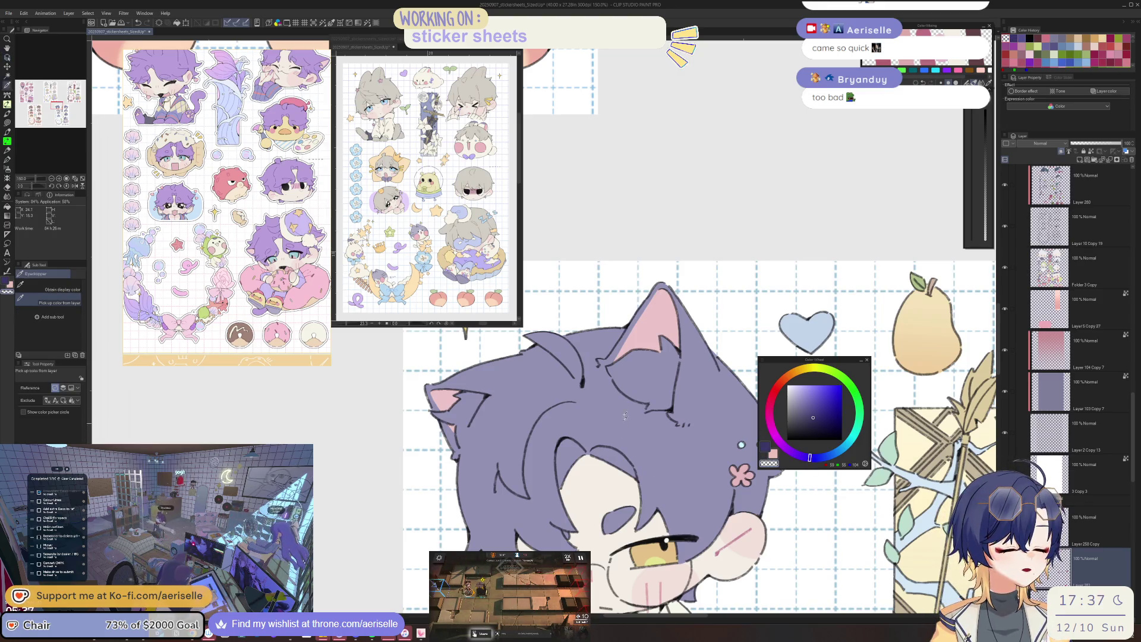
alt+click(641, 438)
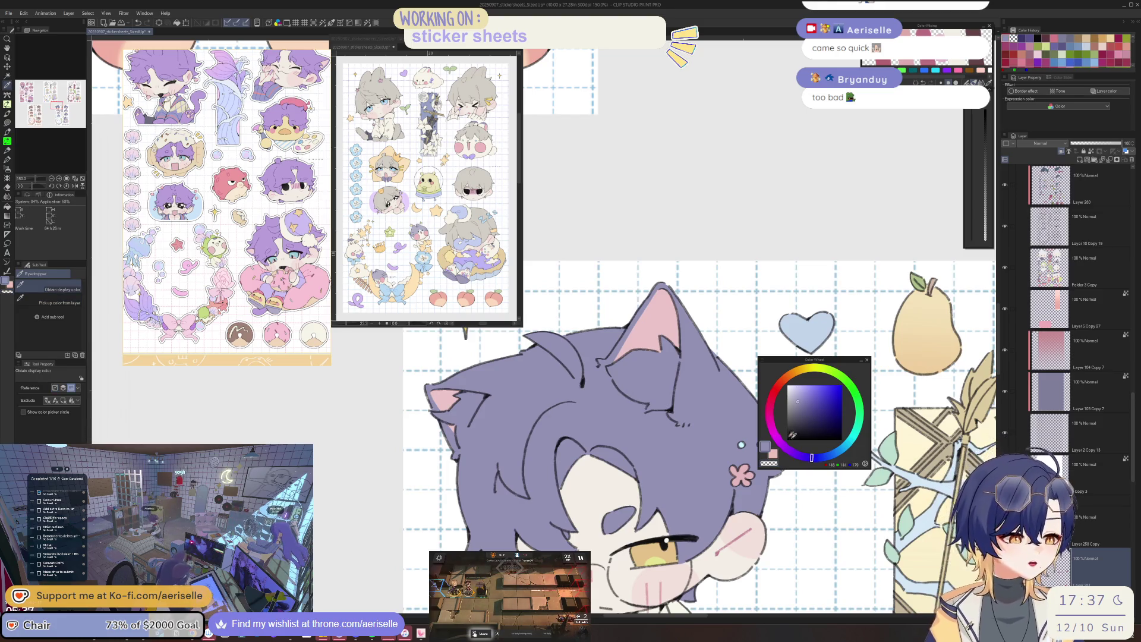
drag(579, 446, 620, 464)
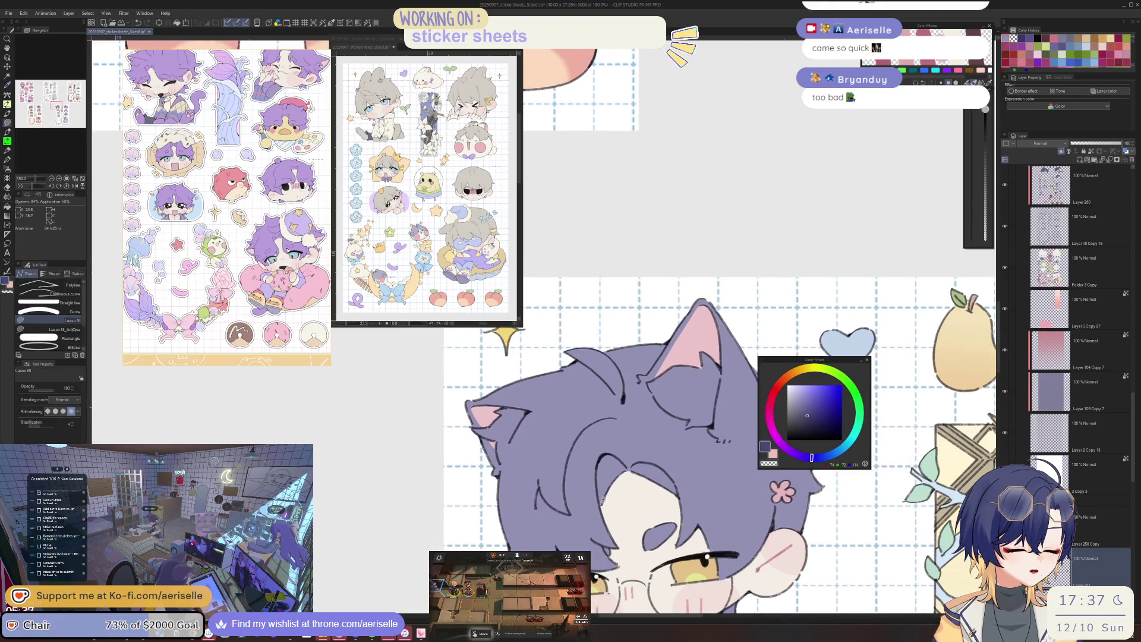
drag(615, 419, 543, 512)
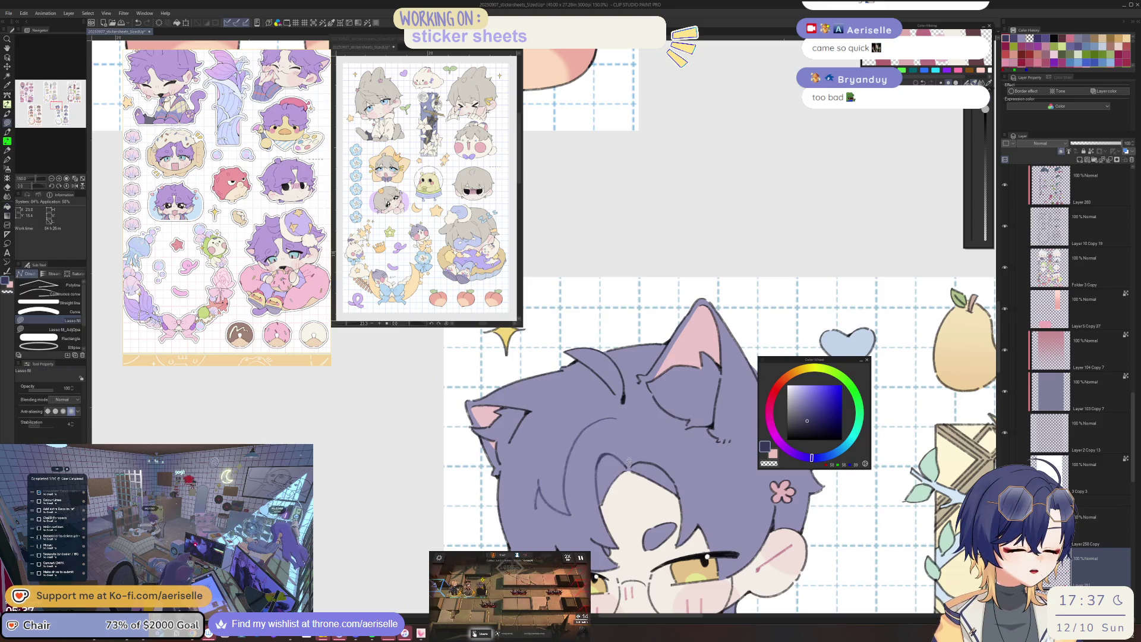
drag(664, 440, 634, 467)
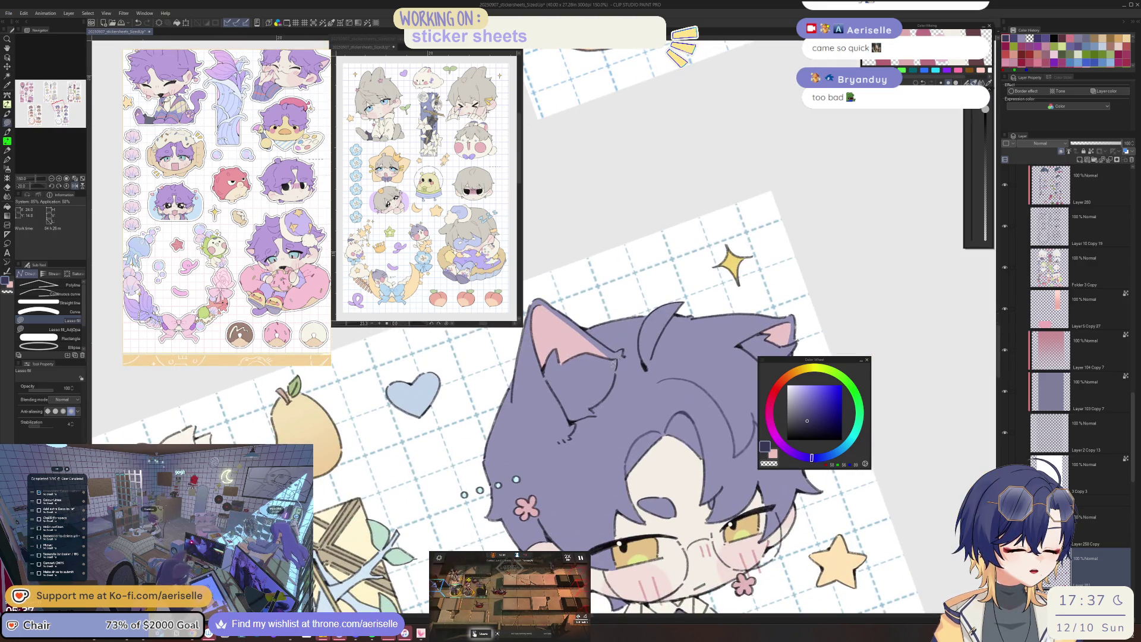
drag(546, 379, 639, 358)
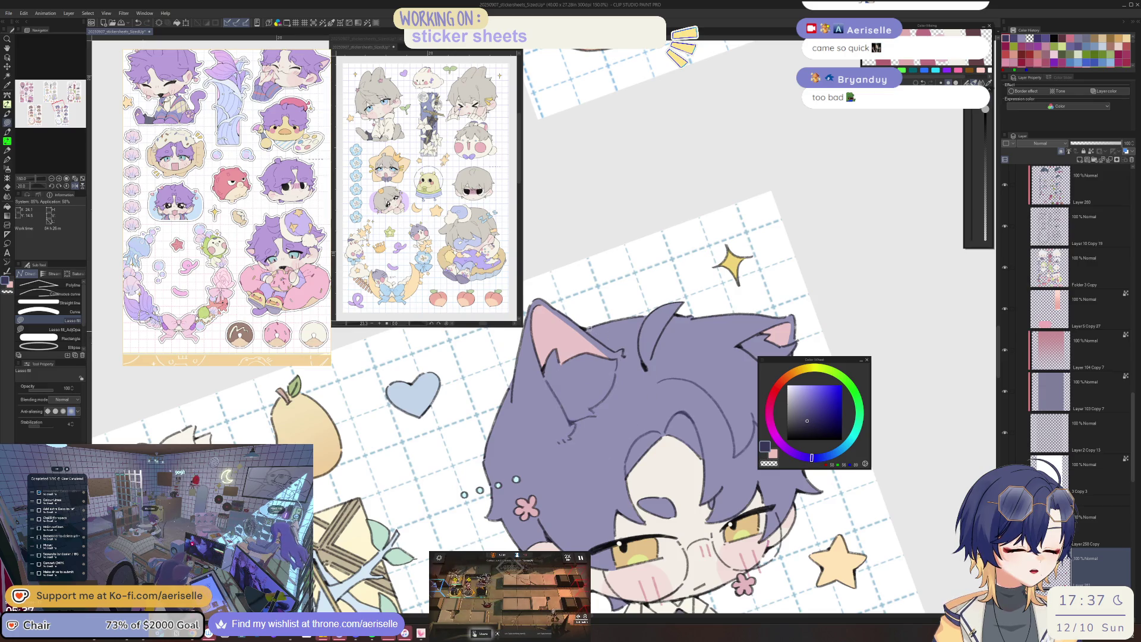
drag(711, 361, 675, 424)
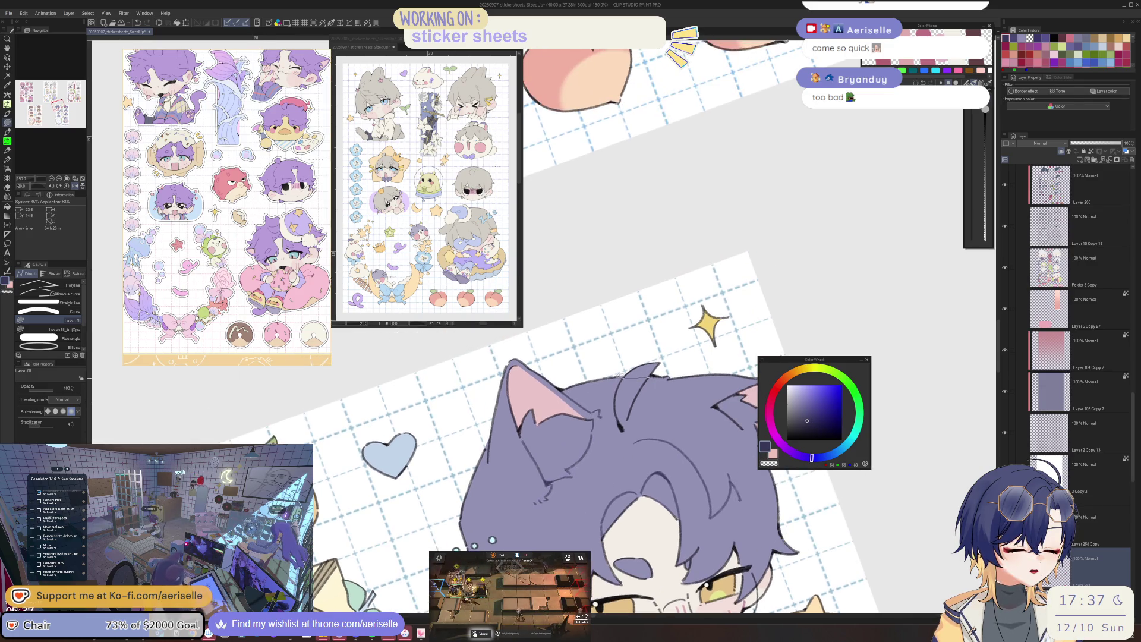
drag(492, 540, 570, 374)
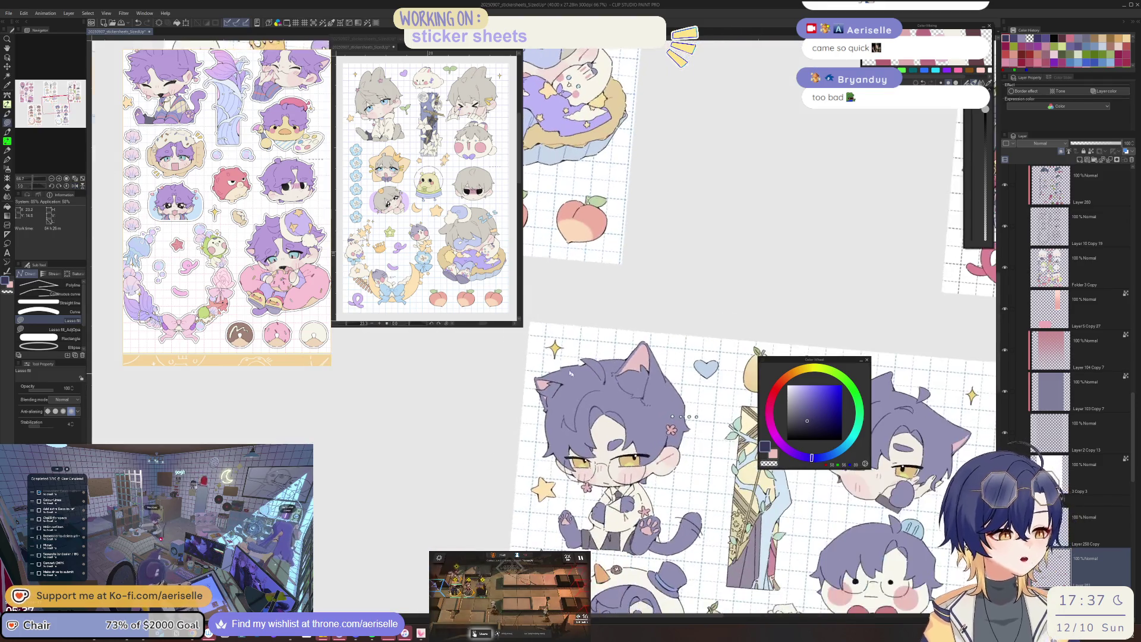
scroll(570, 374, up, 5)
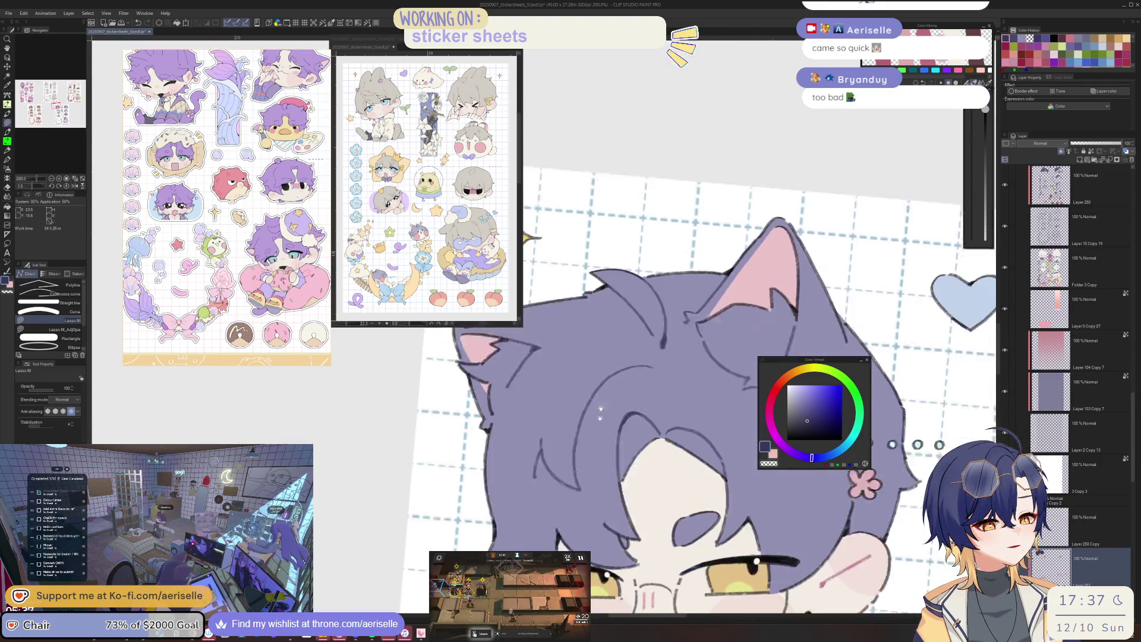
drag(550, 389, 546, 271)
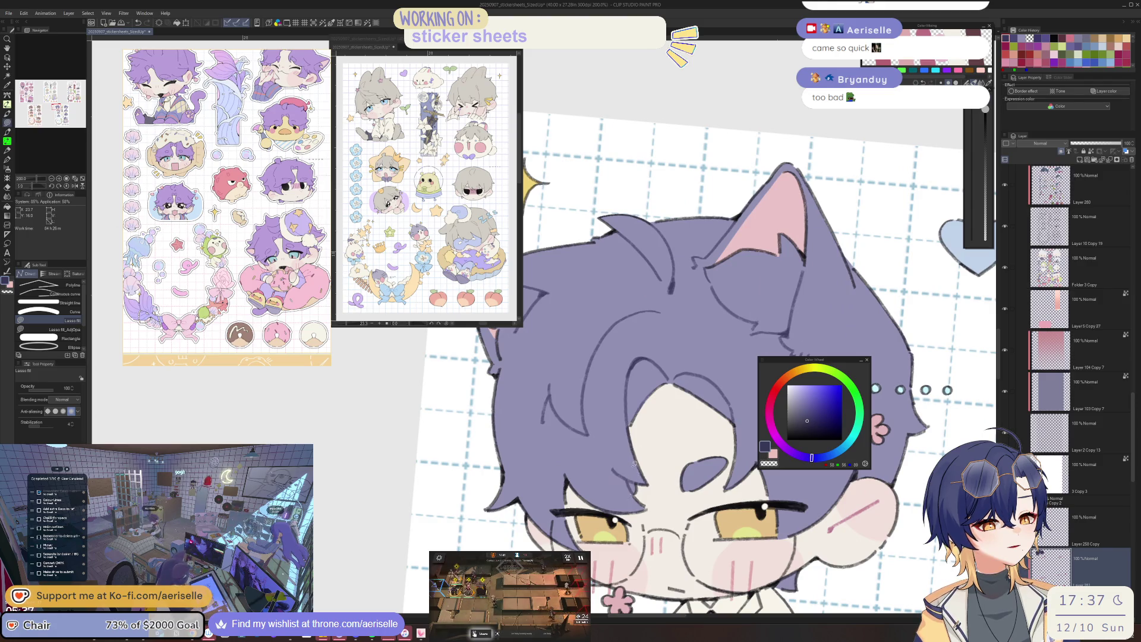
drag(794, 496, 655, 463)
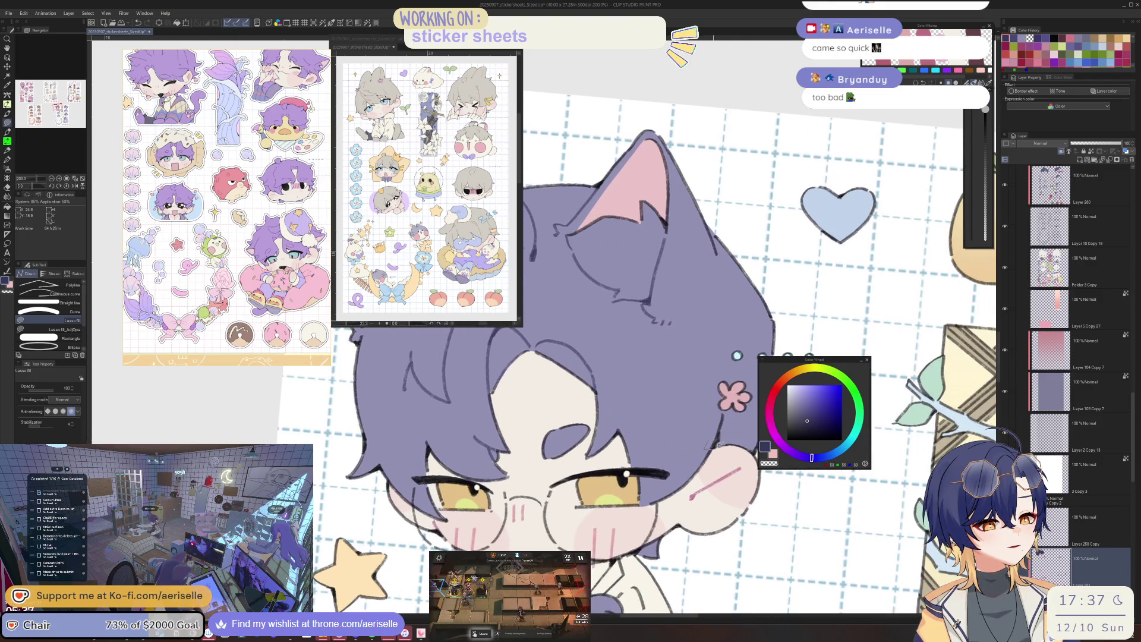
scroll(728, 411, down, 4)
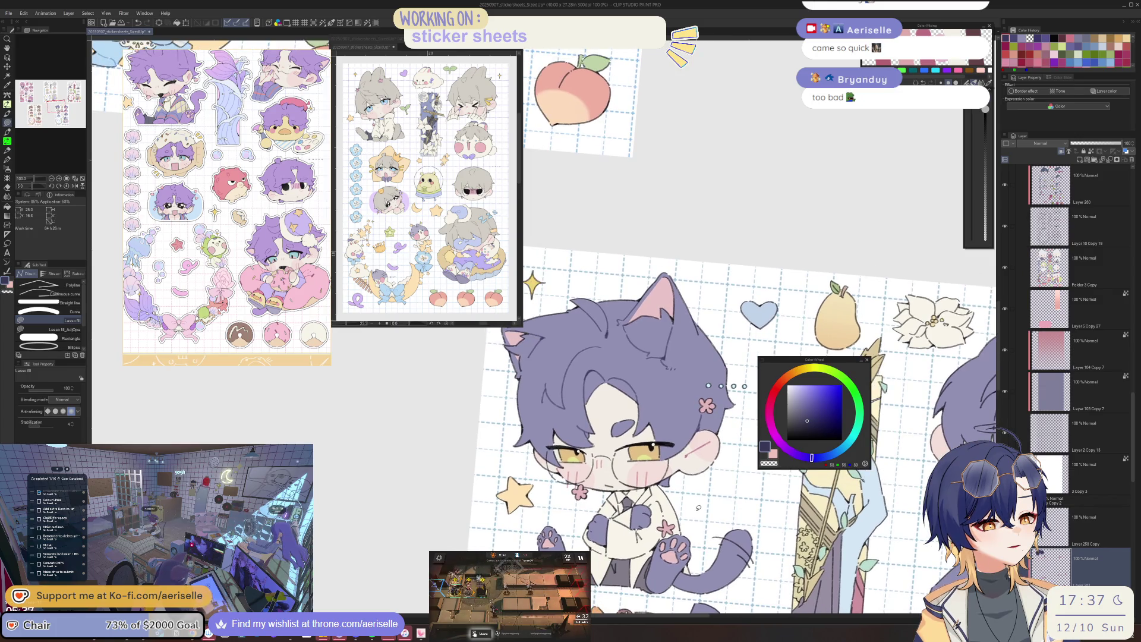
scroll(698, 506, up, 1)
scroll(700, 553, up, 3)
scroll(698, 418, down, 3)
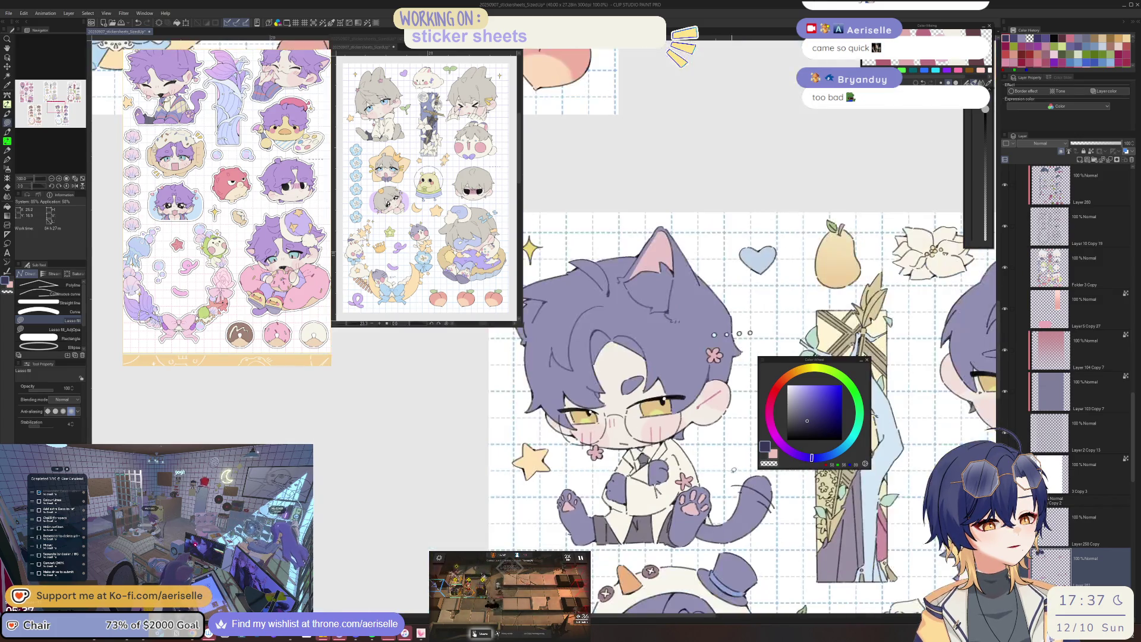
scroll(698, 418, up, 3)
scroll(699, 419, up, 2)
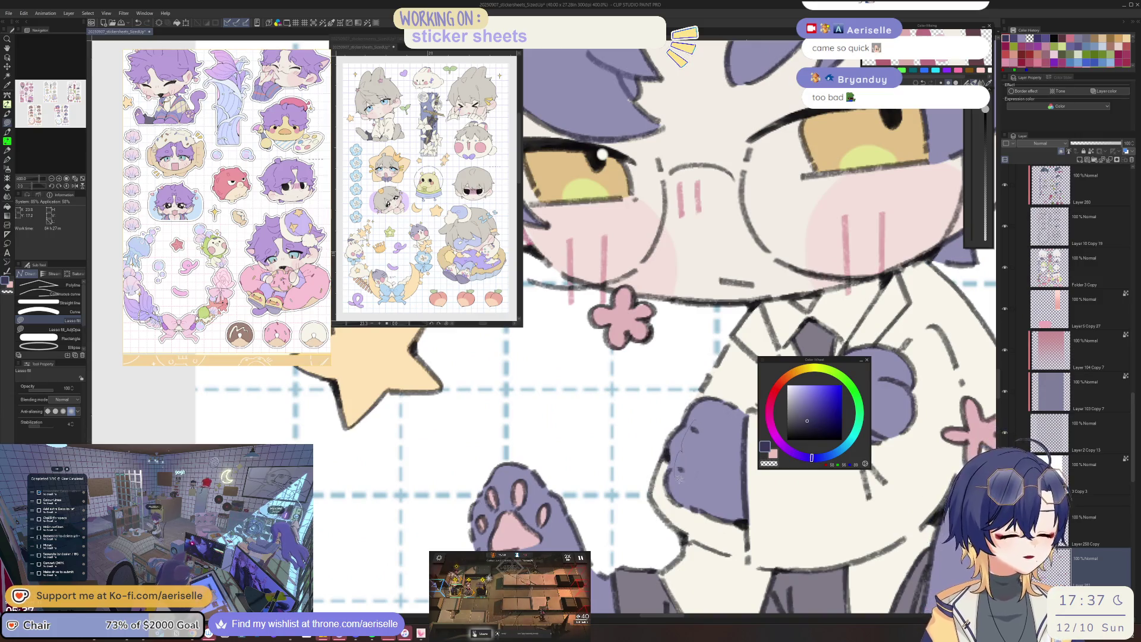
scroll(699, 418, up, 1)
scroll(704, 446, up, 1)
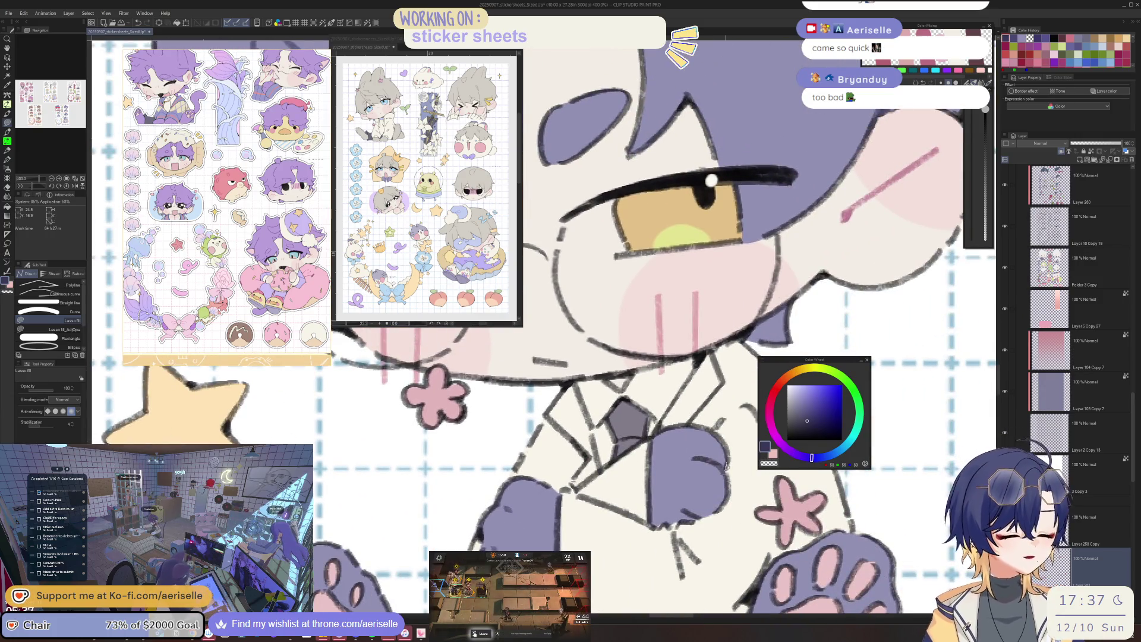
drag(802, 357, 624, 348)
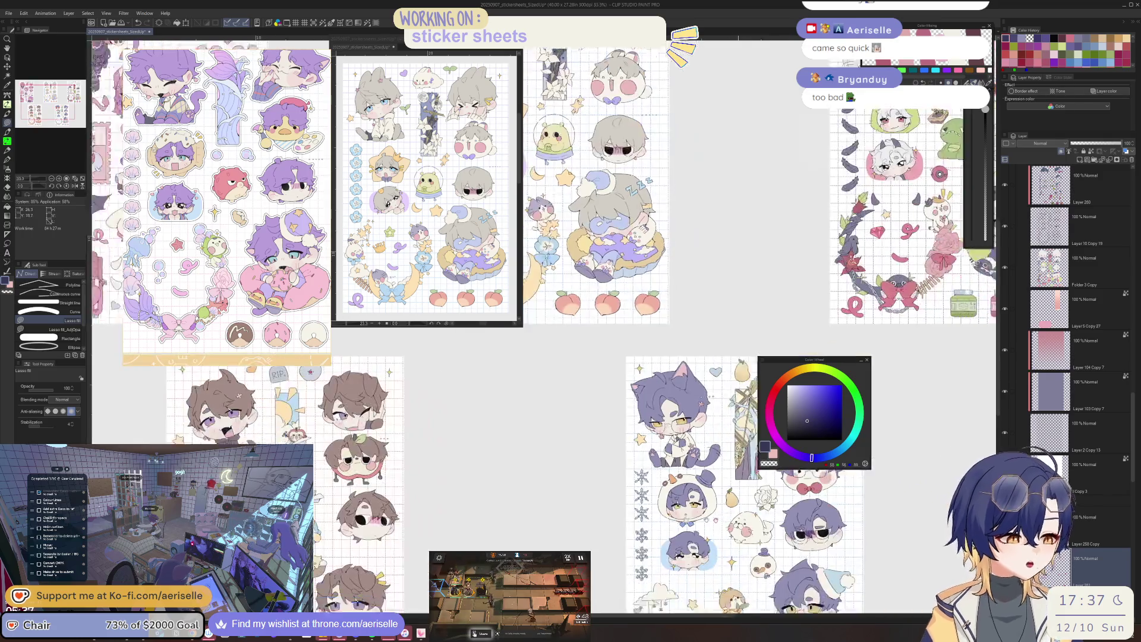
scroll(571, 429, up, 3)
scroll(731, 322, up, 3)
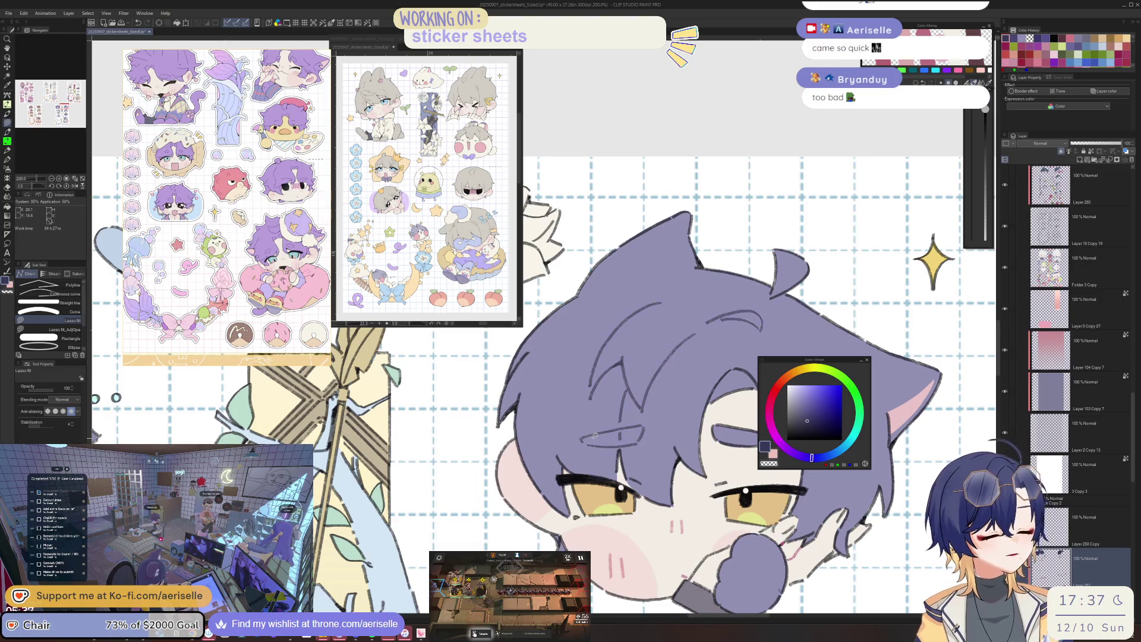
drag(683, 439, 637, 419)
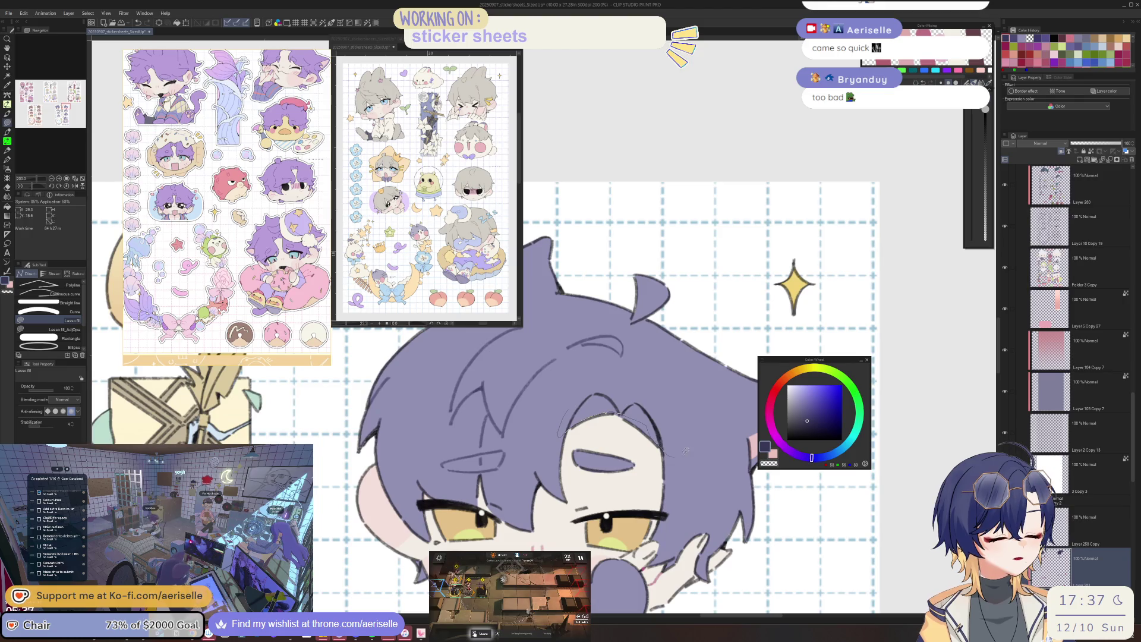
scroll(734, 491, down, 1)
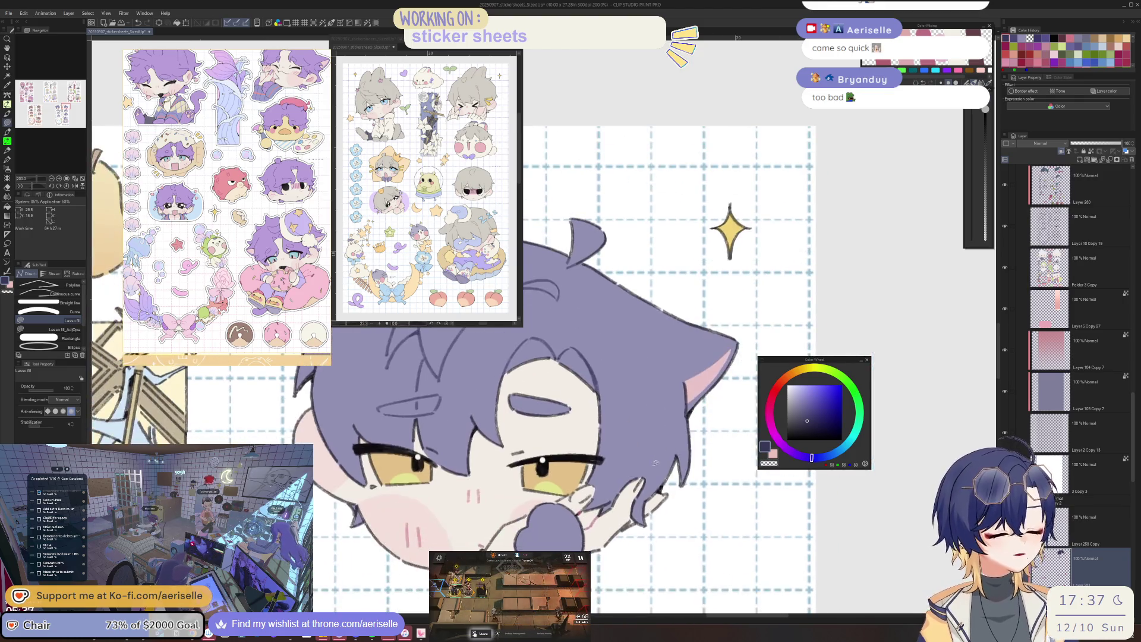
scroll(682, 453, down, 1)
scroll(558, 534, up, 1)
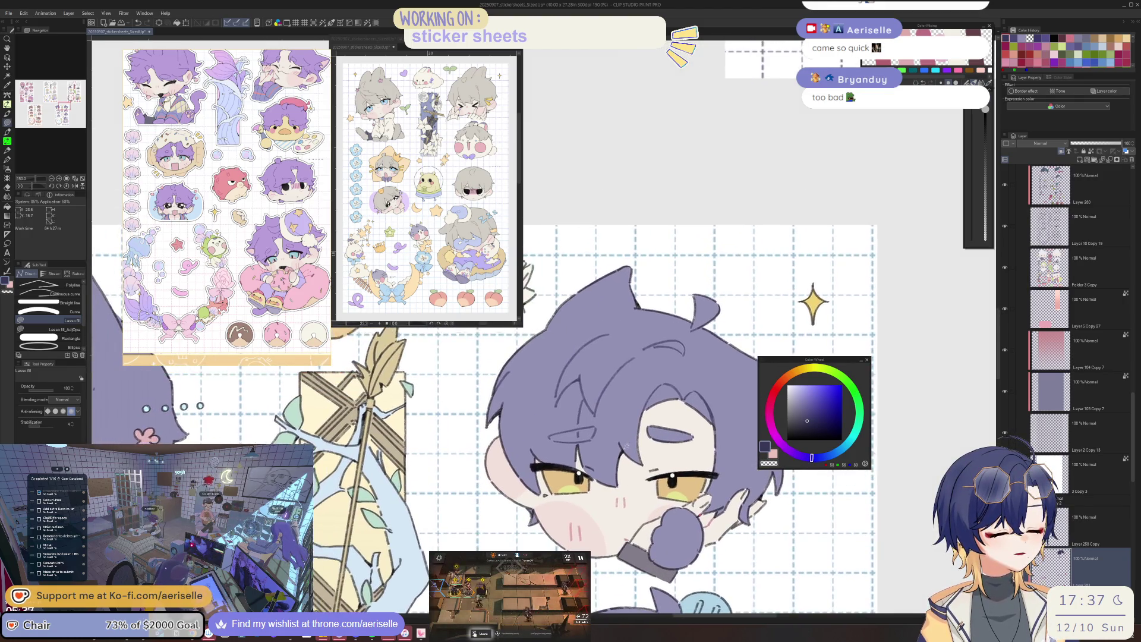
scroll(625, 440, down, 3)
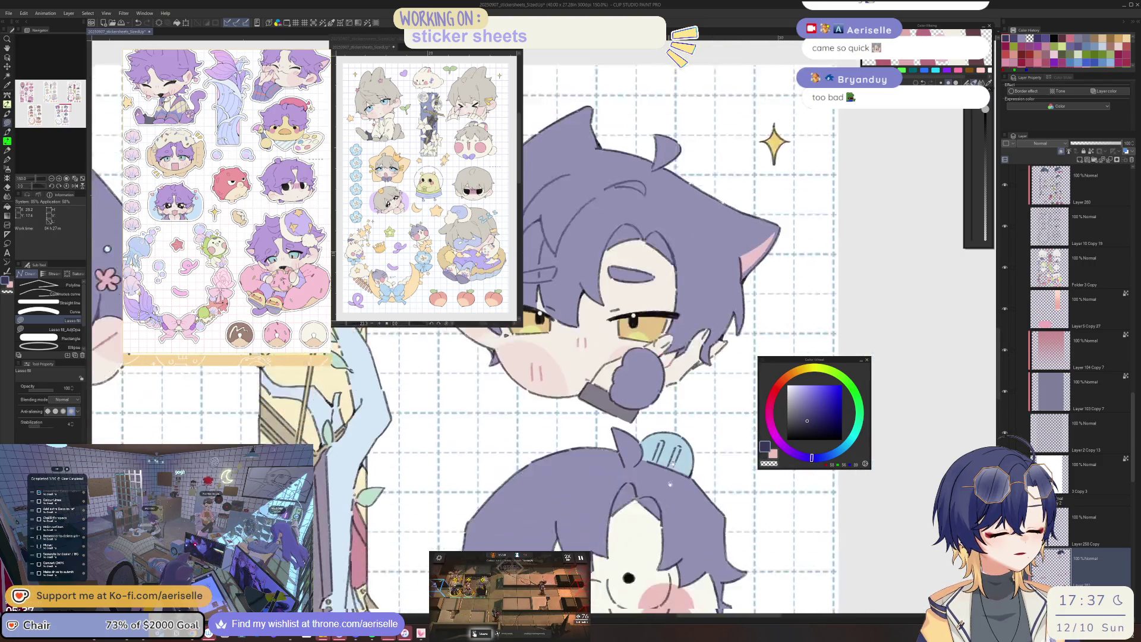
scroll(521, 452, down, 1)
drag(585, 405, 579, 433)
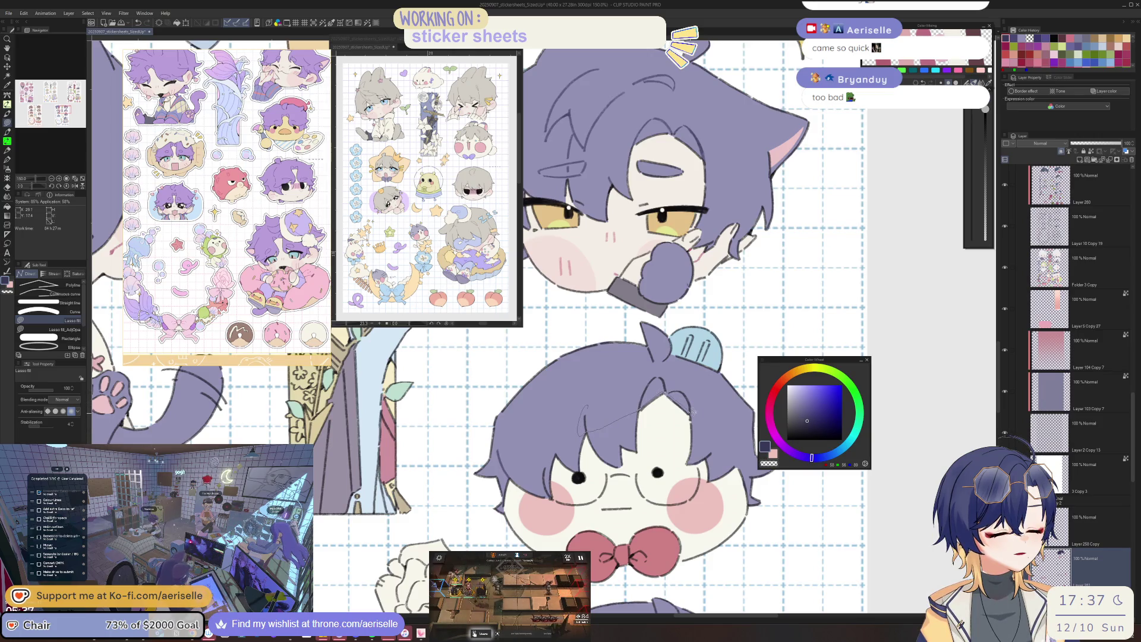
key(ctrl+z)
drag(636, 357, 590, 372)
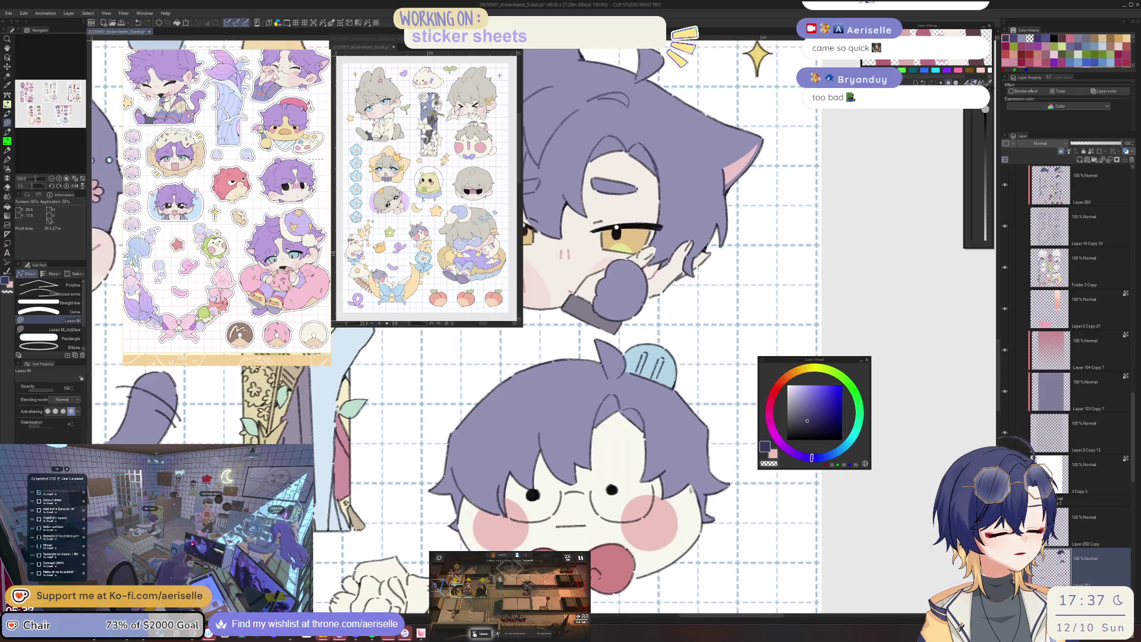
scroll(694, 473, down, 3)
scroll(534, 401, down, 2)
scroll(316, 459, up, 3)
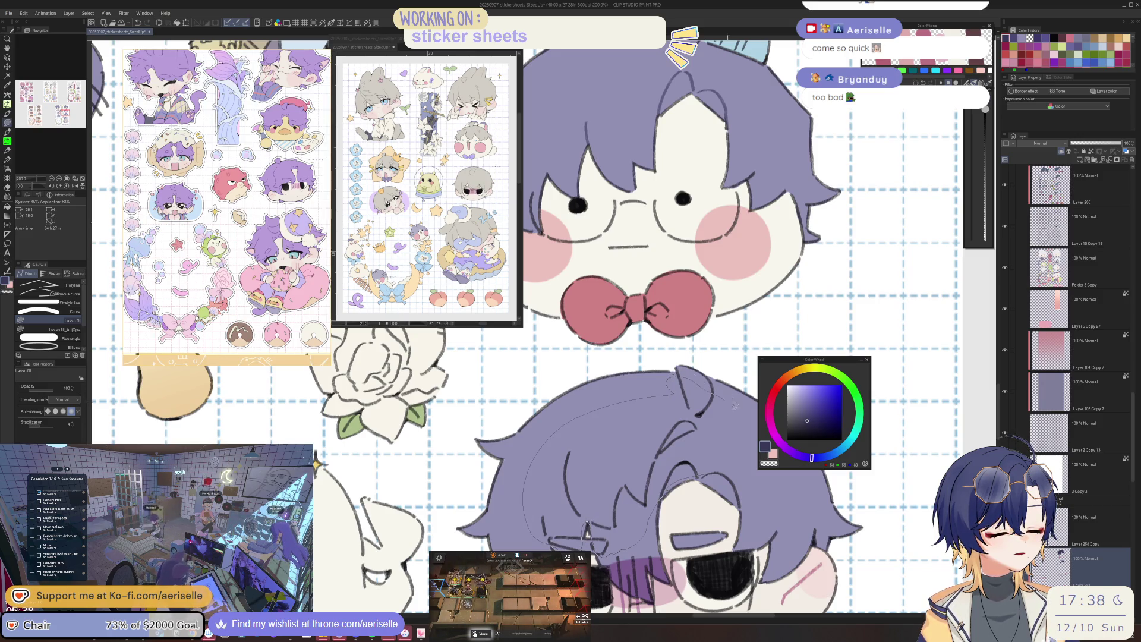
Switch brush sets to the figure tools and frame the nightcap chibi.
drag(778, 521, 716, 485)
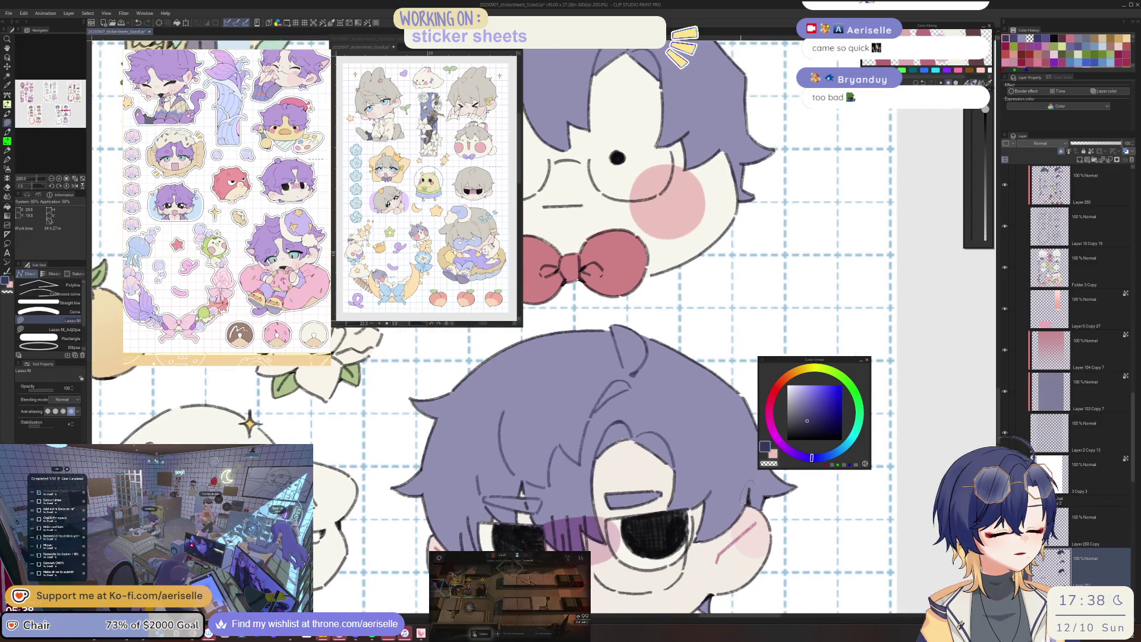
scroll(749, 498, down, 3)
scroll(599, 504, up, 3)
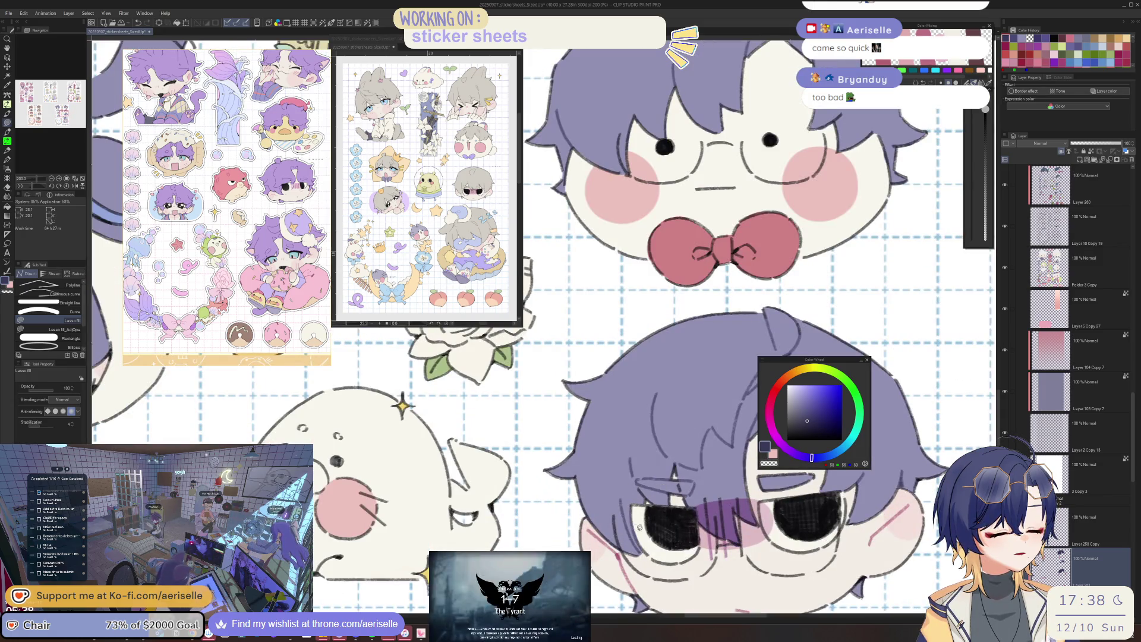
key(b)
scroll(619, 409, down, 2)
mouse_move(618, 408)
mouse_down()
mouse_move(581, 306)
mouse_move(681, 268)
mouse_move(626, 202)
mouse_up()
scroll(624, 472, up, 2)
key(u)
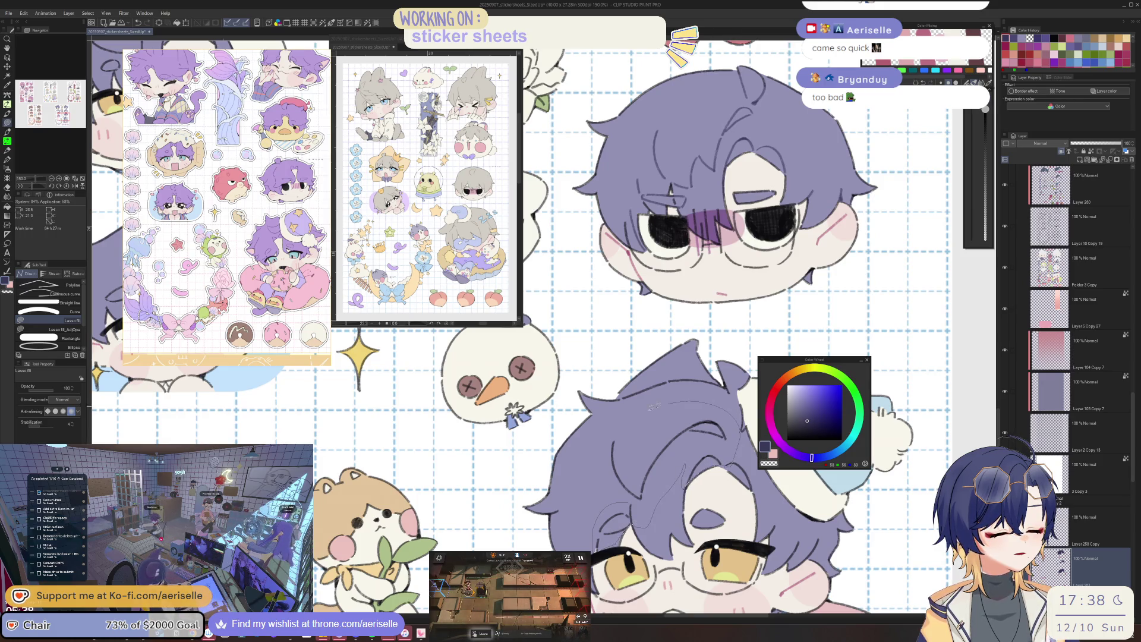
drag(625, 357, 541, 384)
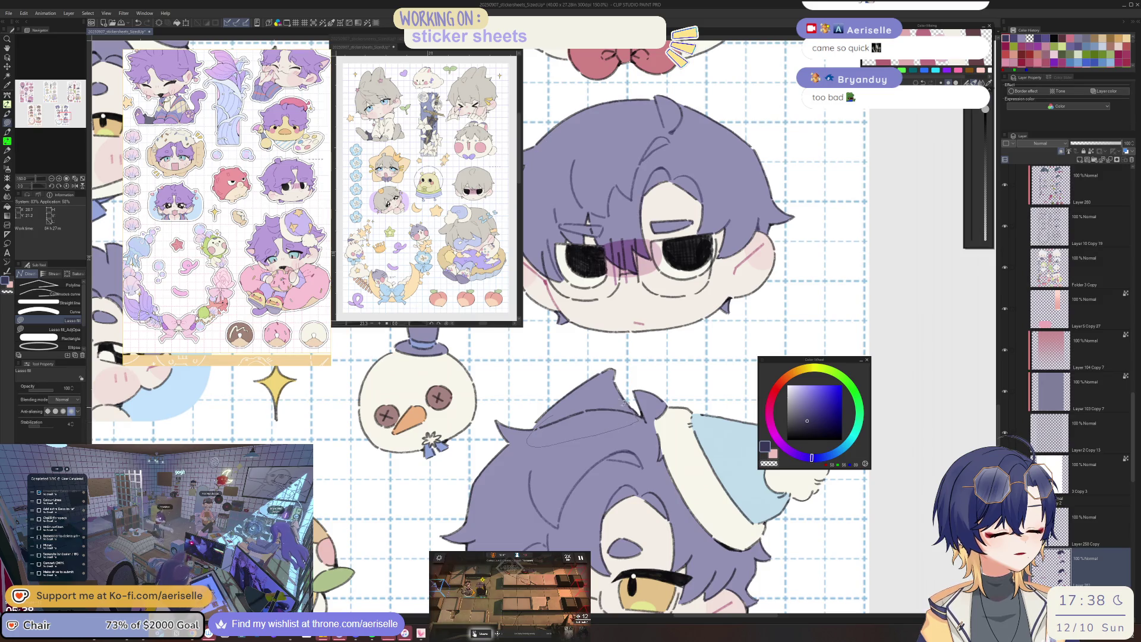
drag(624, 357, 606, 336)
Sketch a thin stroke on the nightcap chibi's hair and review it across the sheet.
drag(642, 432, 631, 474)
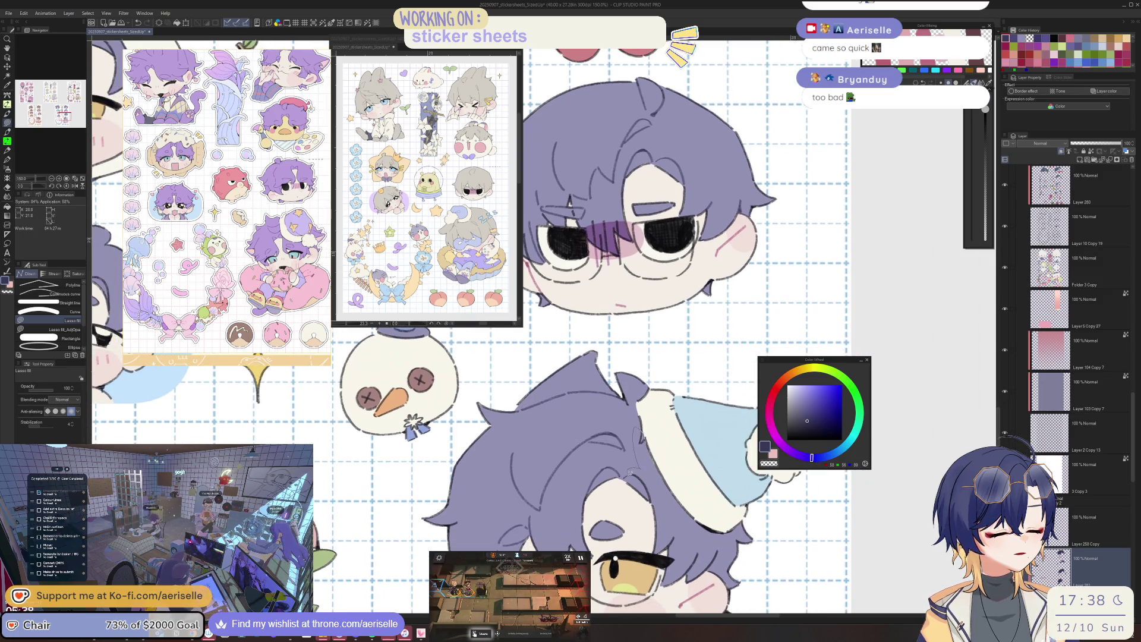
drag(659, 509, 653, 512)
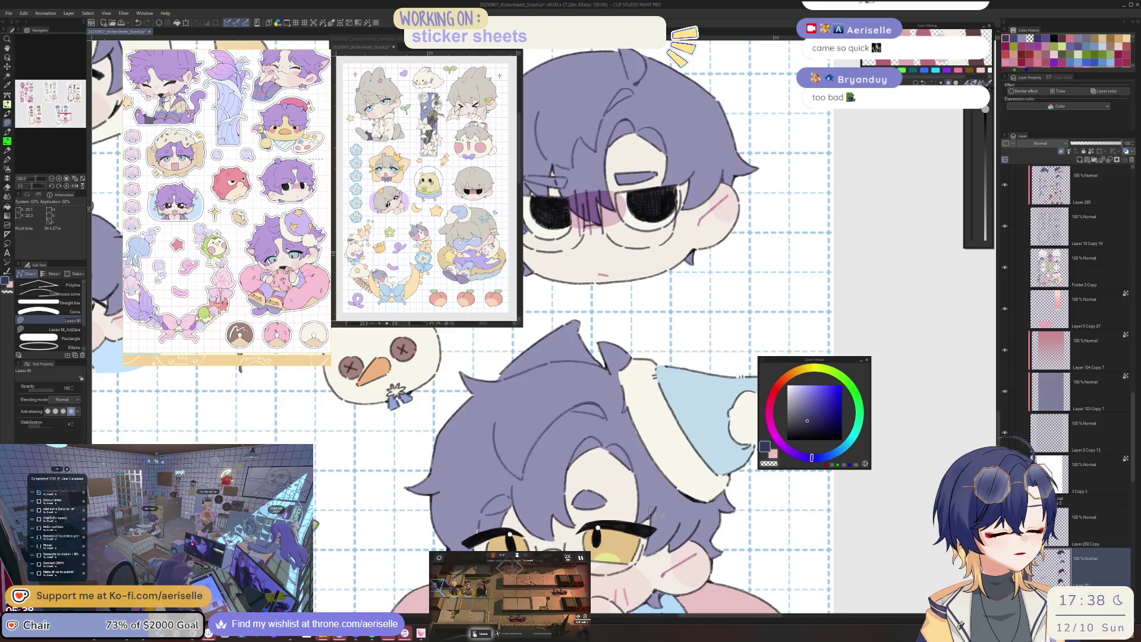
scroll(606, 338, down, 3)
drag(570, 357, 632, 347)
drag(535, 286, 668, 433)
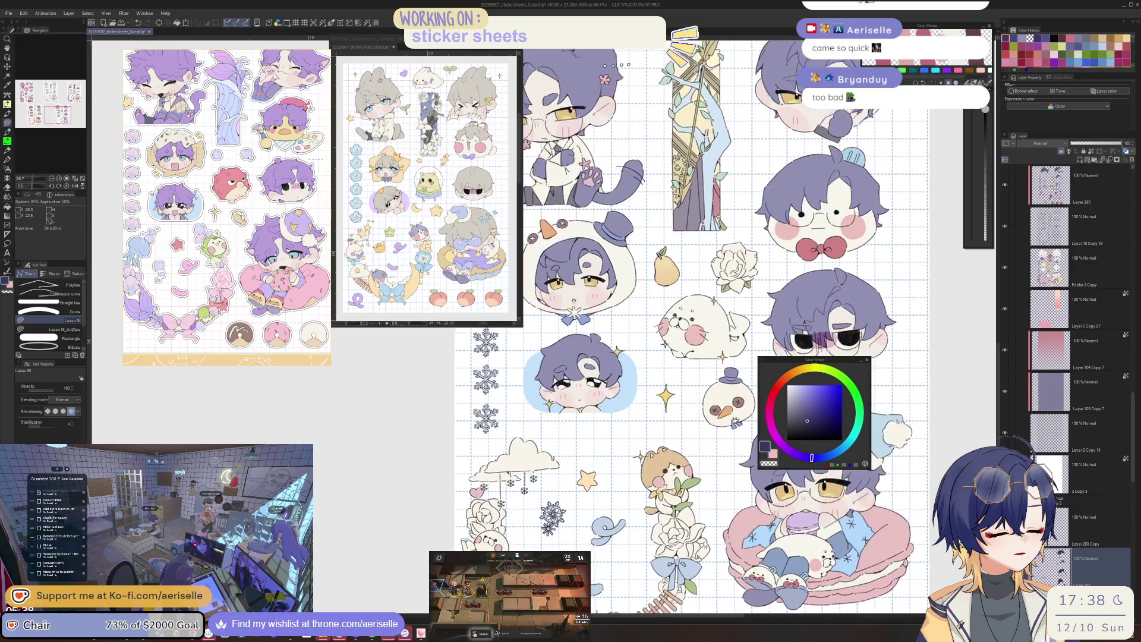
scroll(667, 434, up, 5)
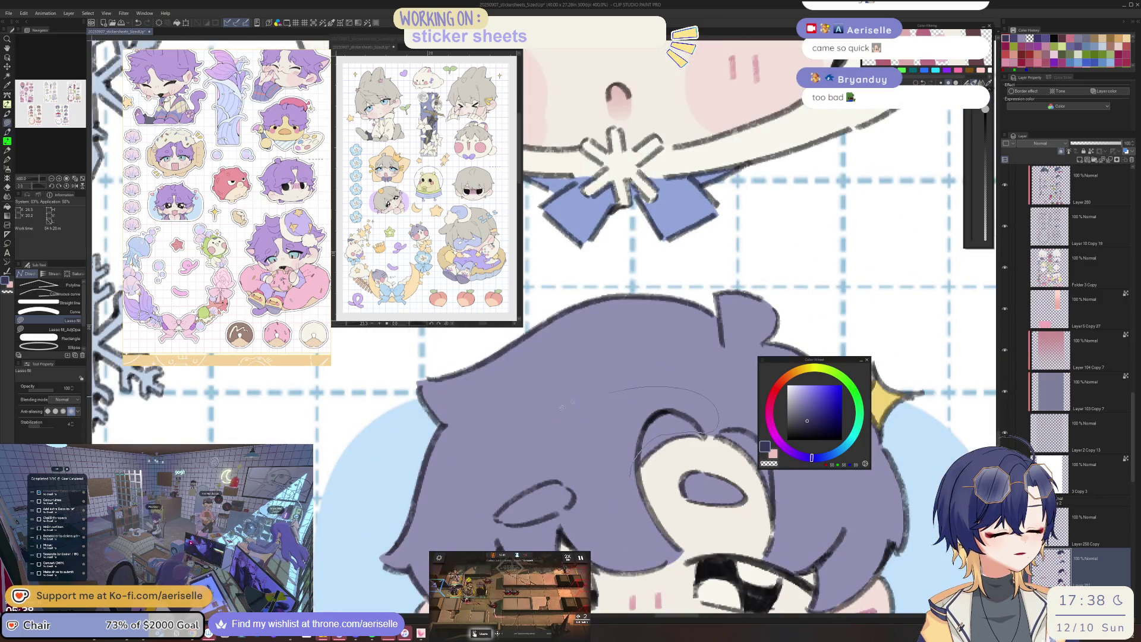
Undo the stray grey hair stroke and recentre on the cat-eared glasses chibi.
drag(667, 432, 521, 423)
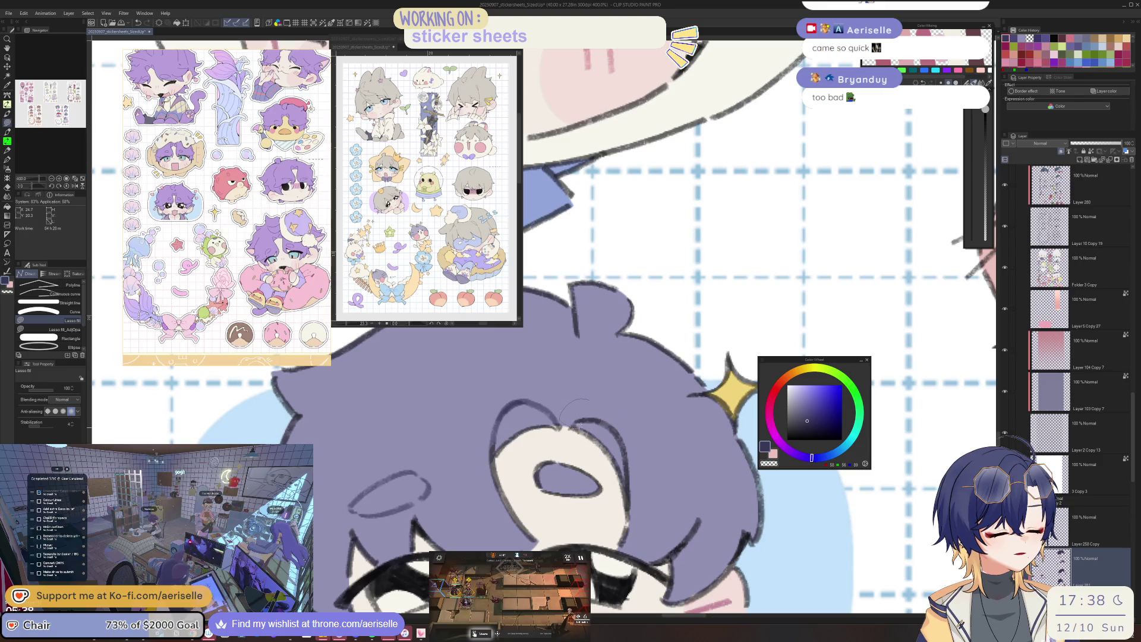
scroll(649, 533, down, 3)
drag(659, 405, 676, 446)
scroll(677, 446, up, 3)
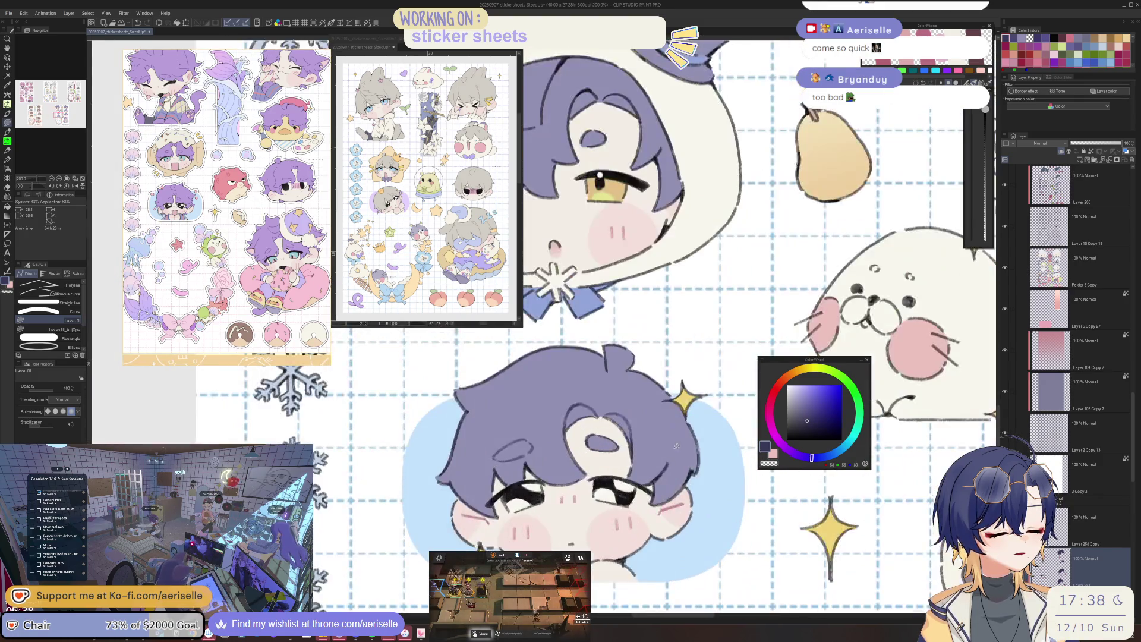
scroll(678, 465, up, 3)
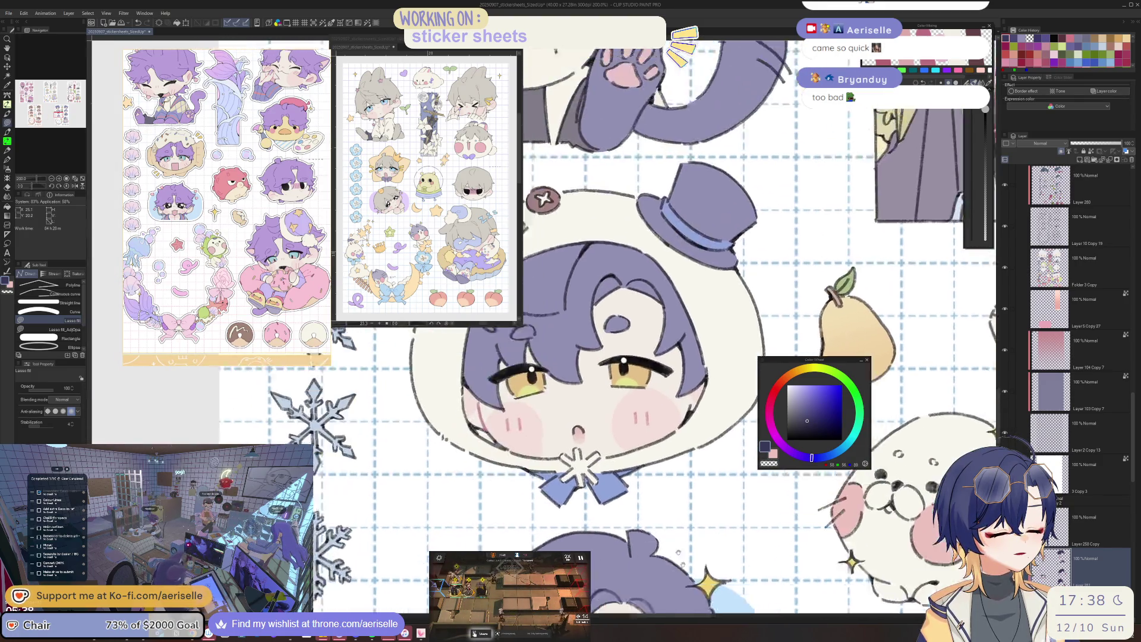
scroll(670, 533, up, 2)
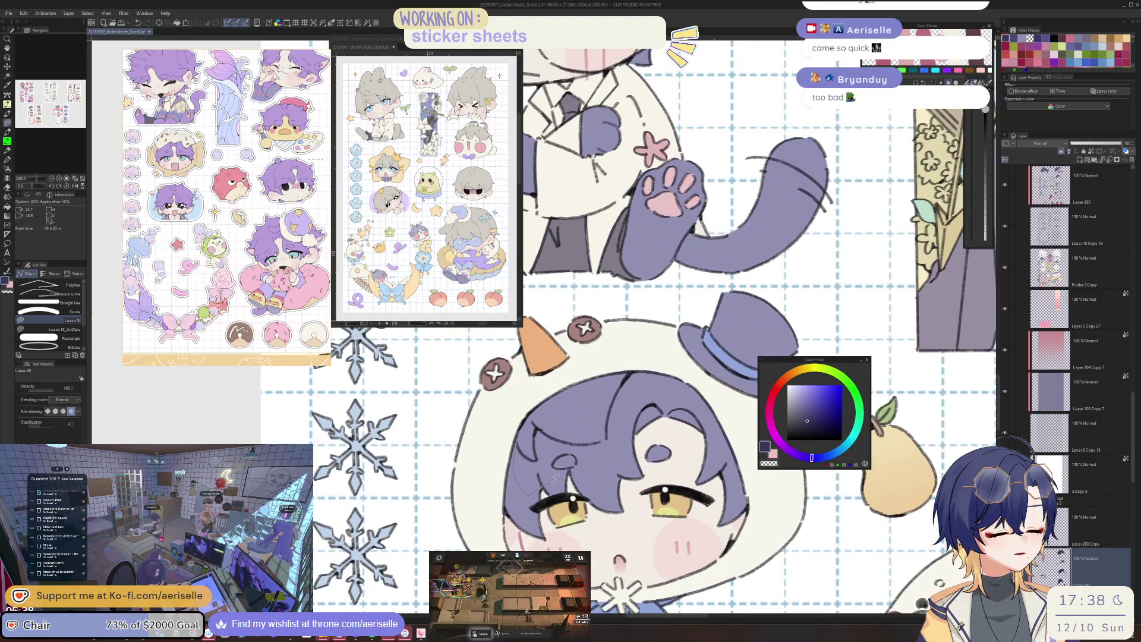
key(ctrl+z)
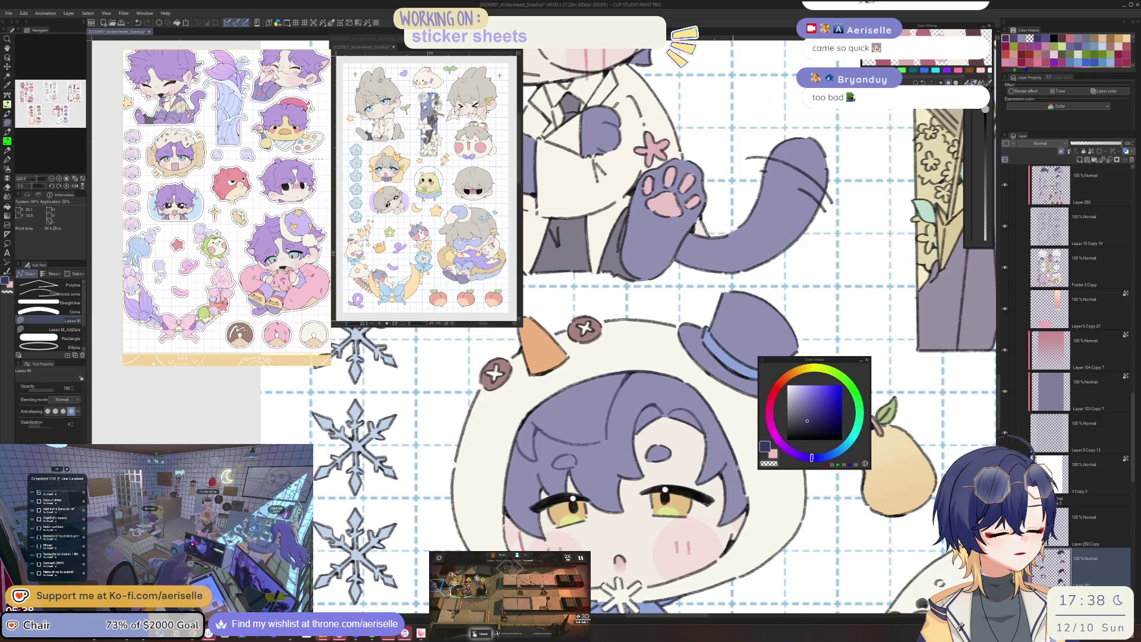
scroll(630, 326, down, 2)
drag(677, 233, 626, 350)
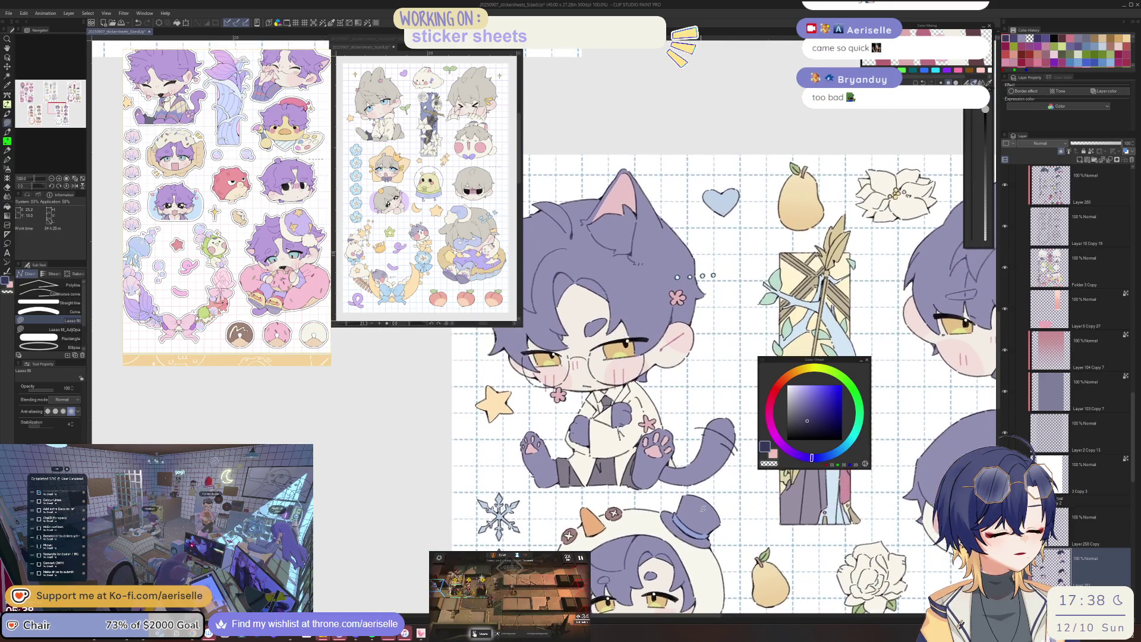
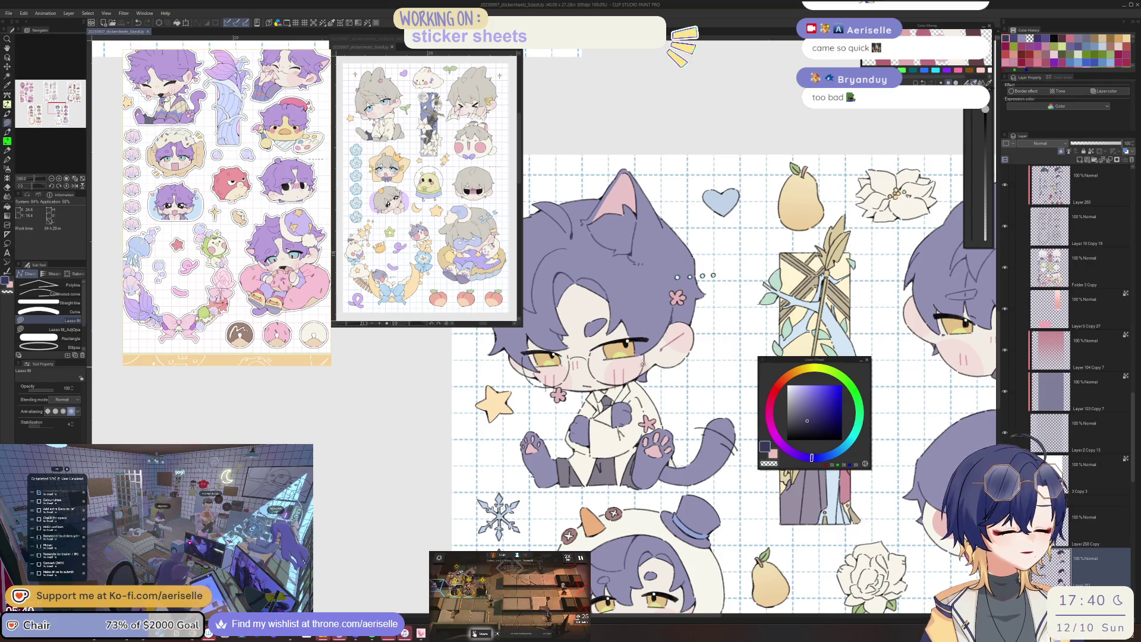
scroll(638, 374, up, 3)
Sample lavender from the artwork and lasso-fill a small patch on the lab coat.
key(x)
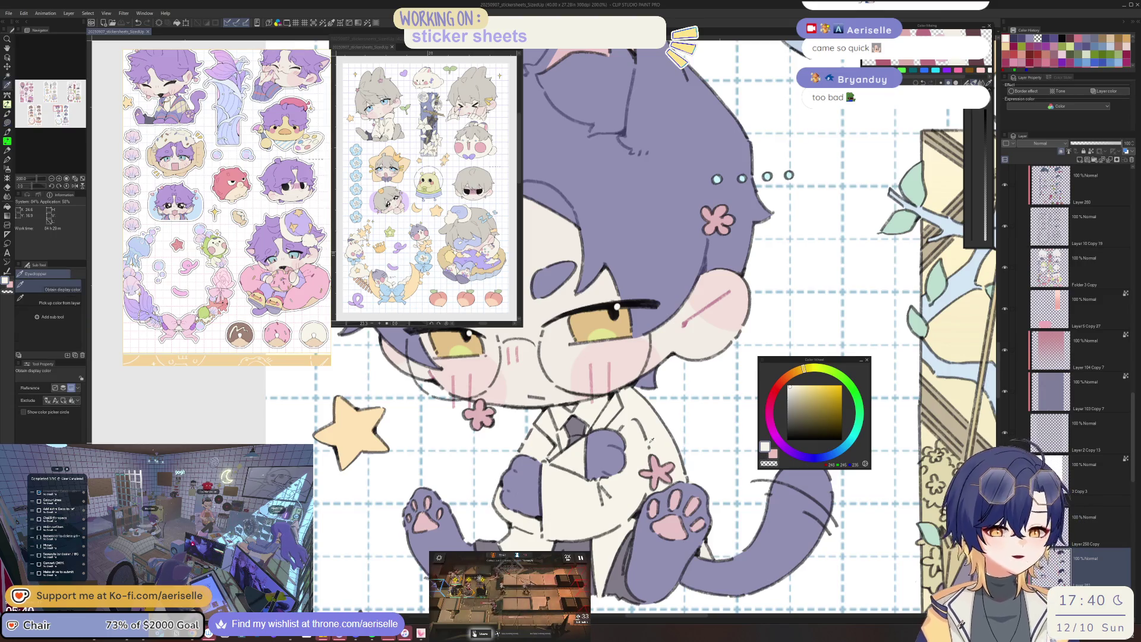
key(i)
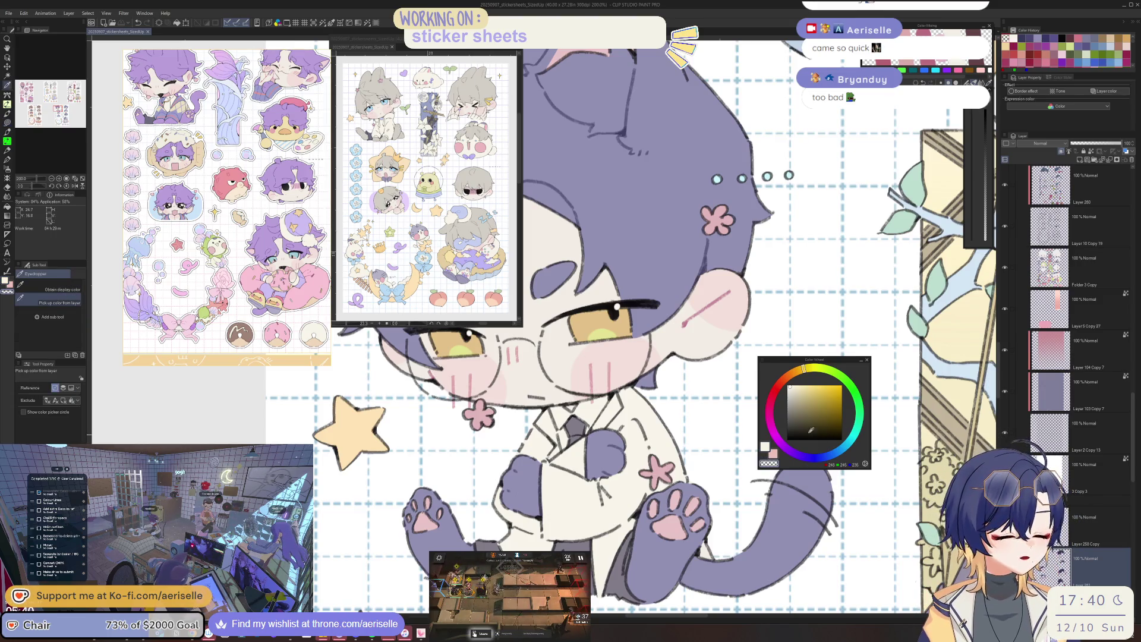
key(x)
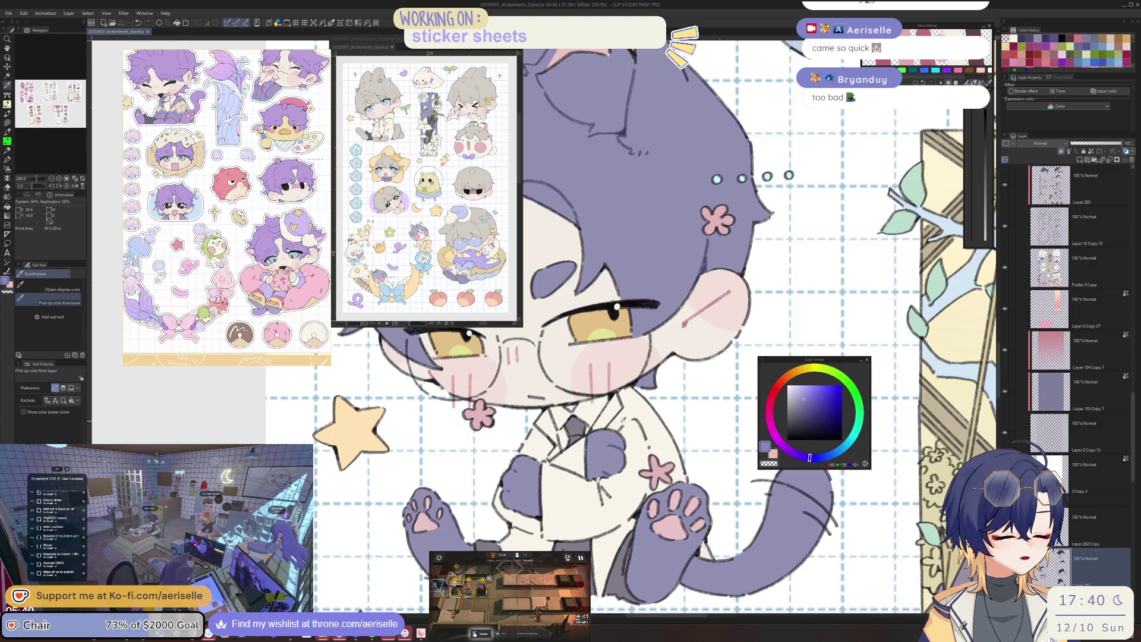
key(u)
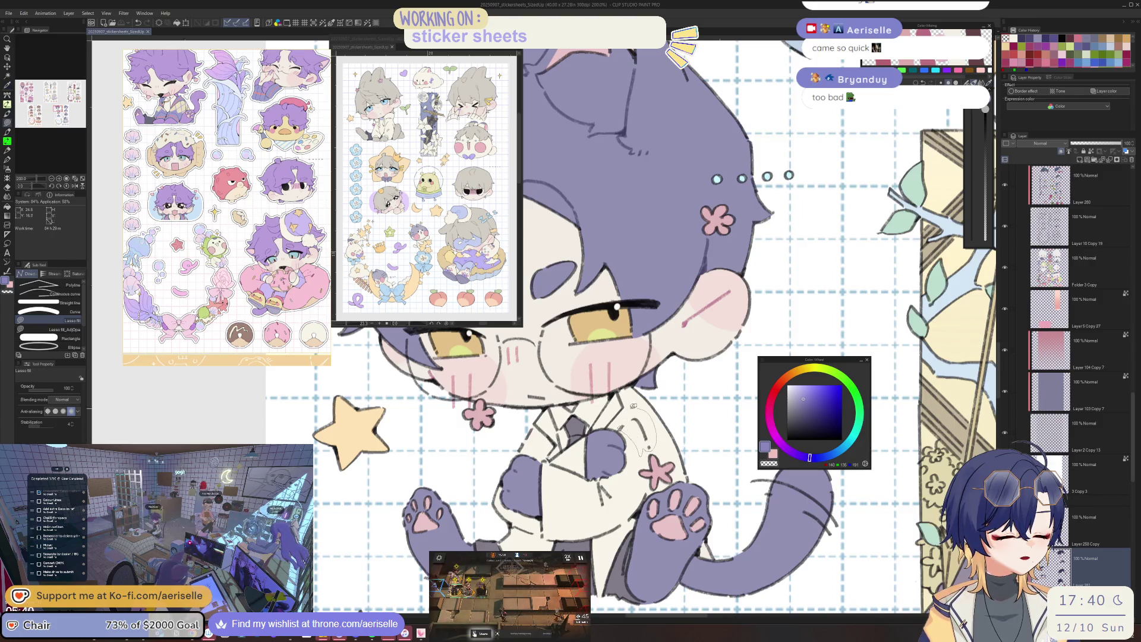
drag(639, 424, 632, 437)
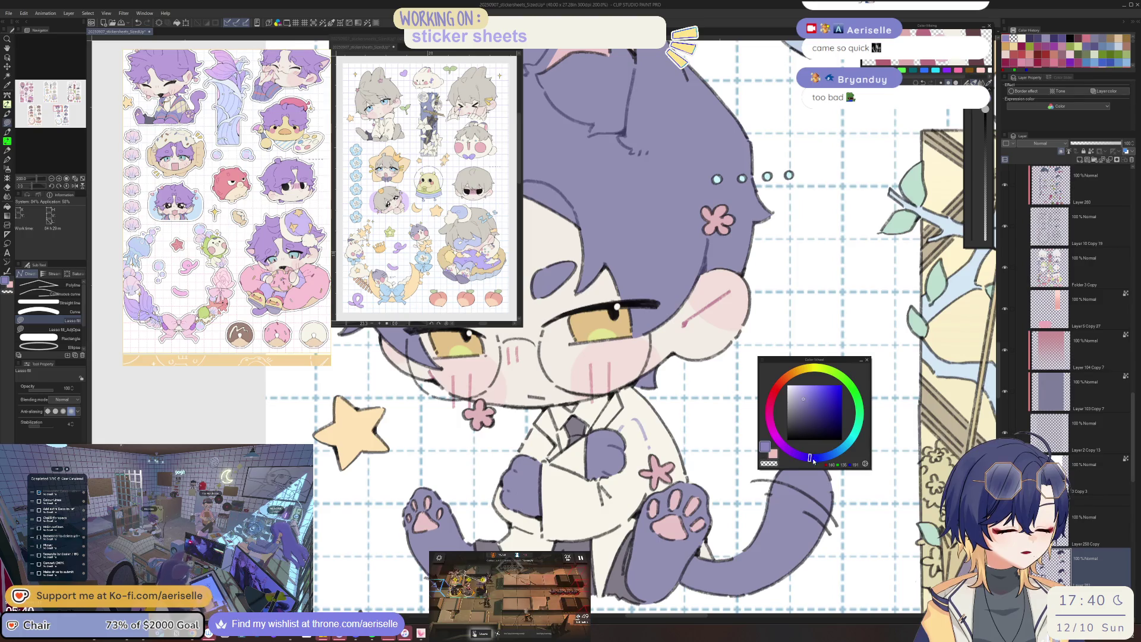
Toggle between enclose-fill and lasso fill while panning across the sticker sheet.
key(g)
drag(694, 424, 707, 435)
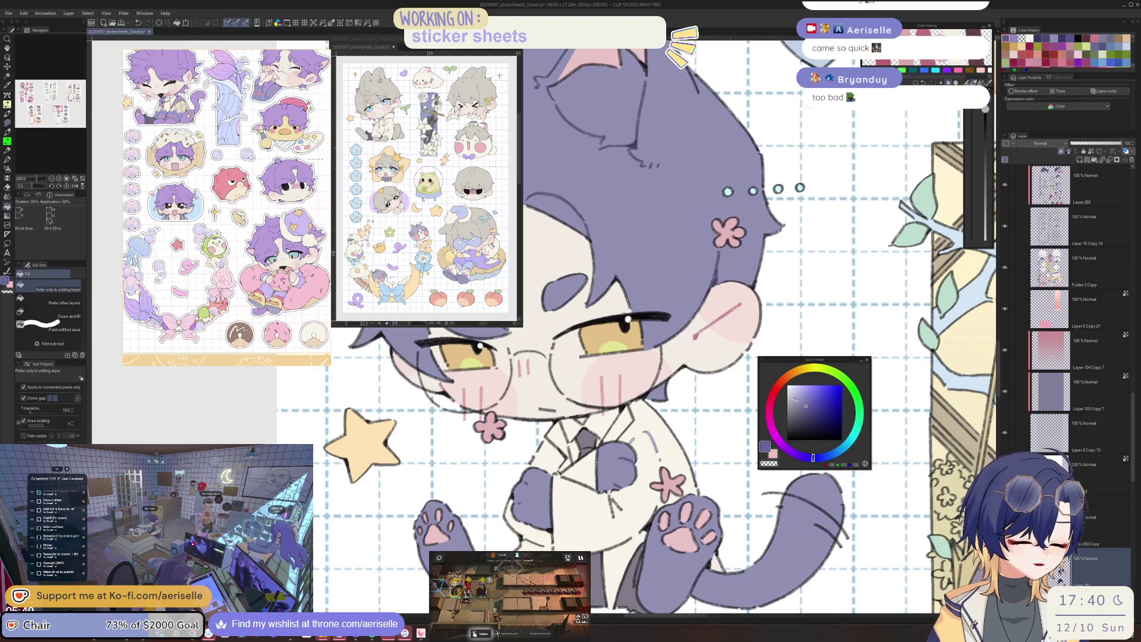
key(u)
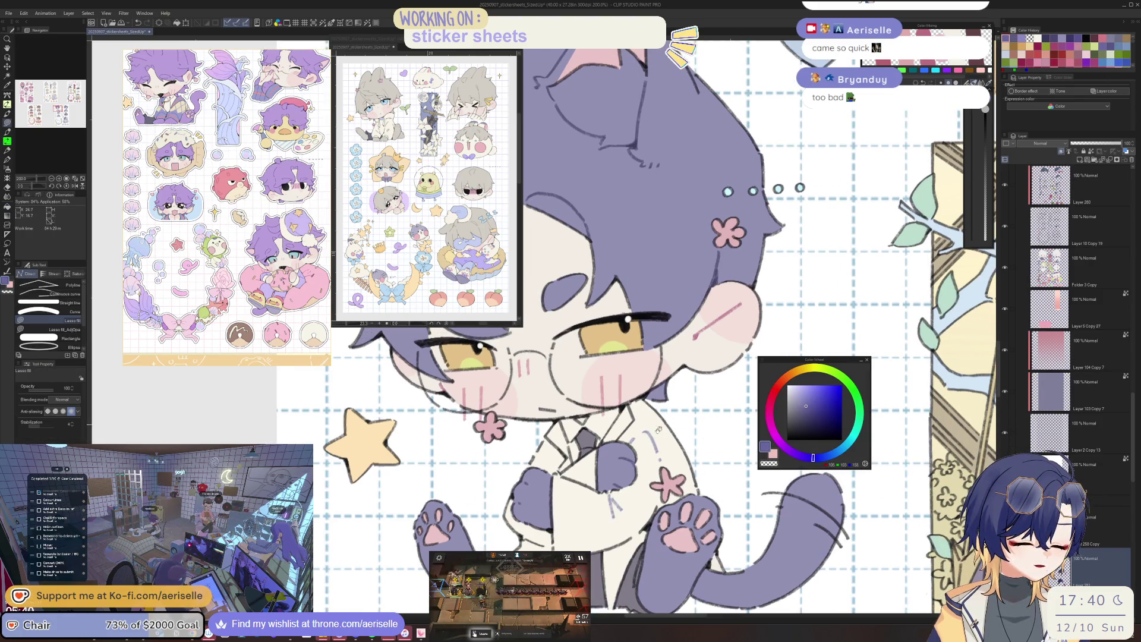
scroll(528, 391, up, 1)
scroll(527, 390, up, 1)
scroll(527, 391, up, 2)
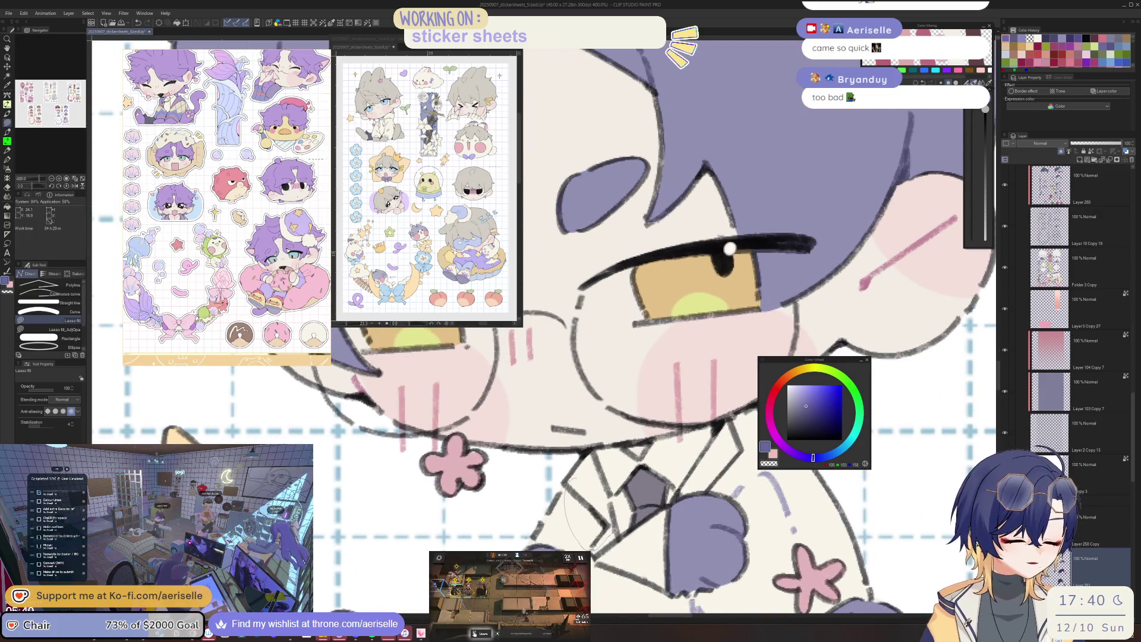
scroll(588, 495, down, 5)
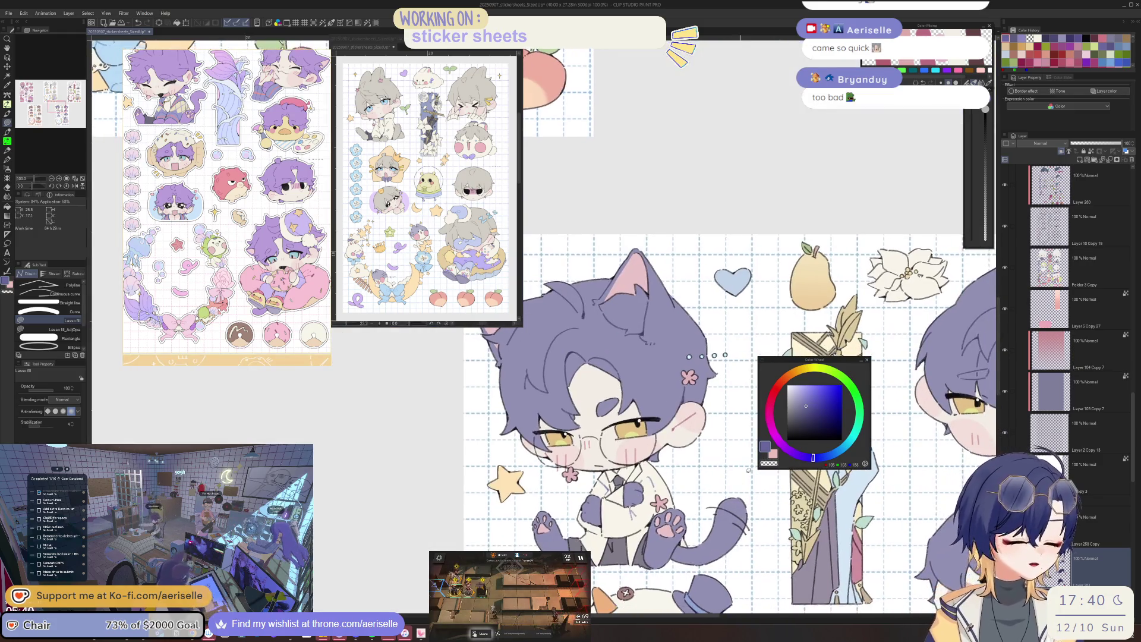
scroll(597, 502, up, 3)
key(g)
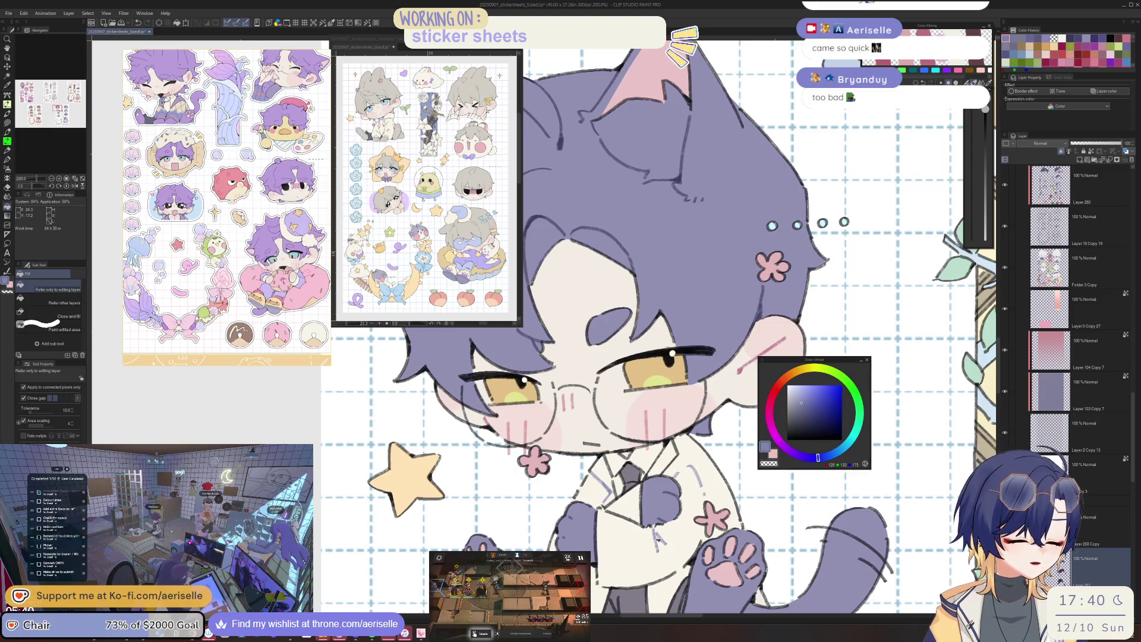
scroll(659, 535, down, 3)
mouse_move(715, 549)
mouse_down()
mouse_move(682, 446)
mouse_move(556, 446)
mouse_up()
scroll(682, 443, down, 2)
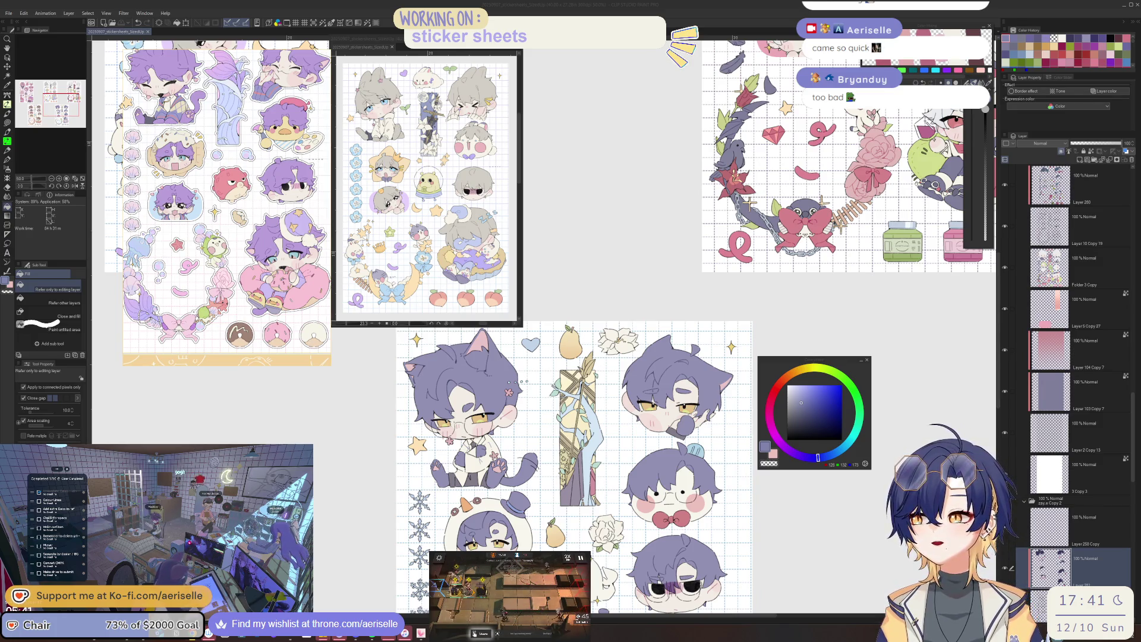
key(alt+Tab)
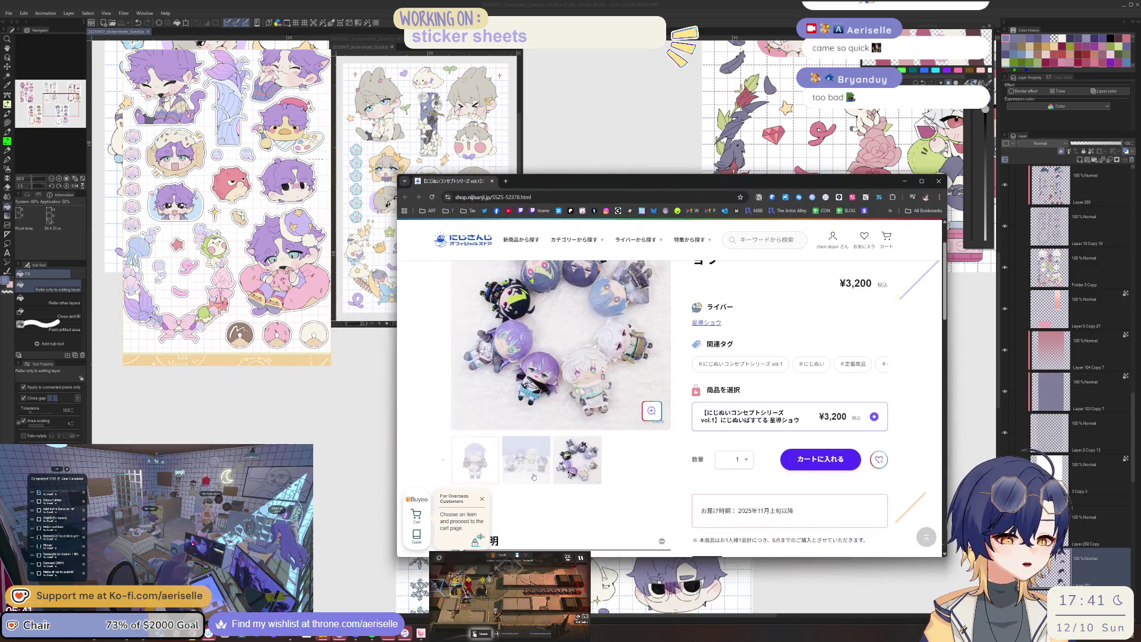
scroll(517, 468, down, 1)
click(486, 477)
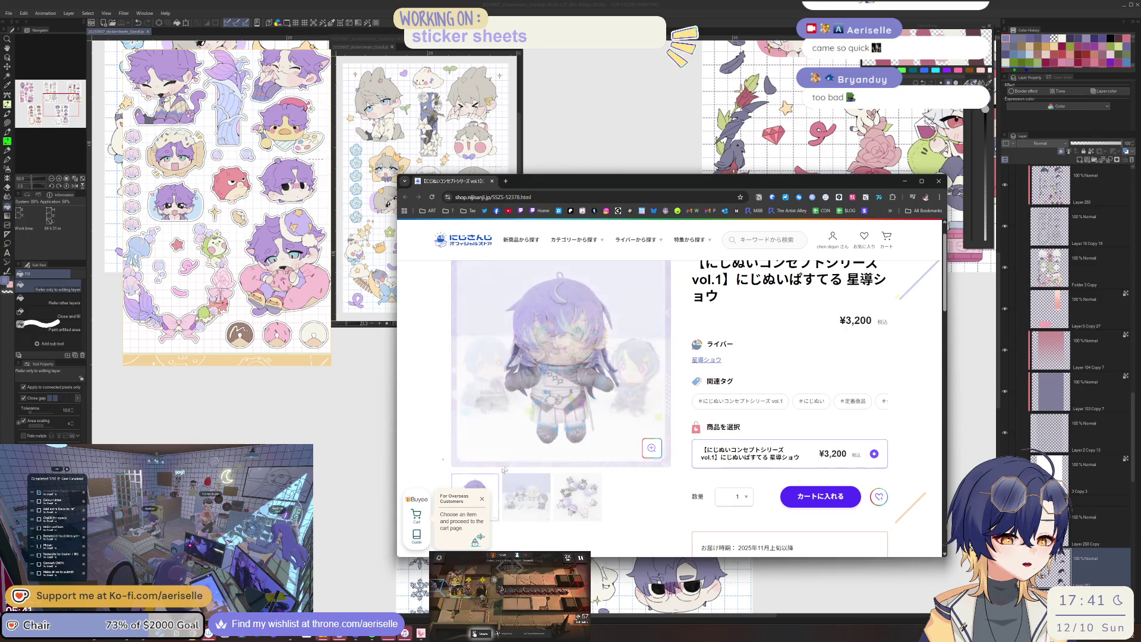
click(651, 447)
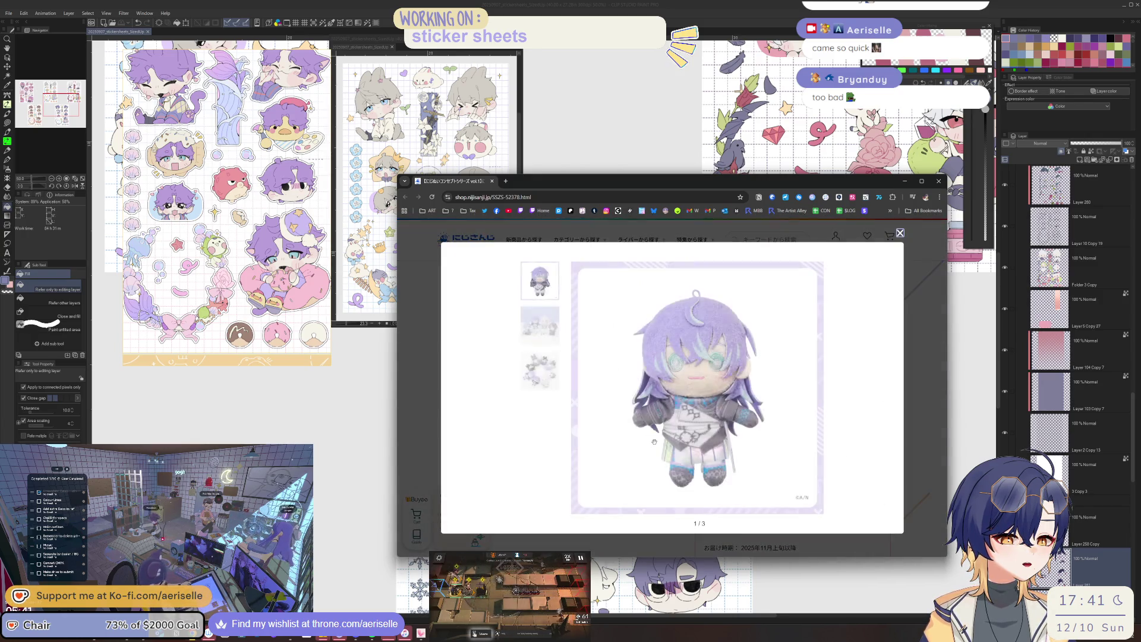
click(912, 335)
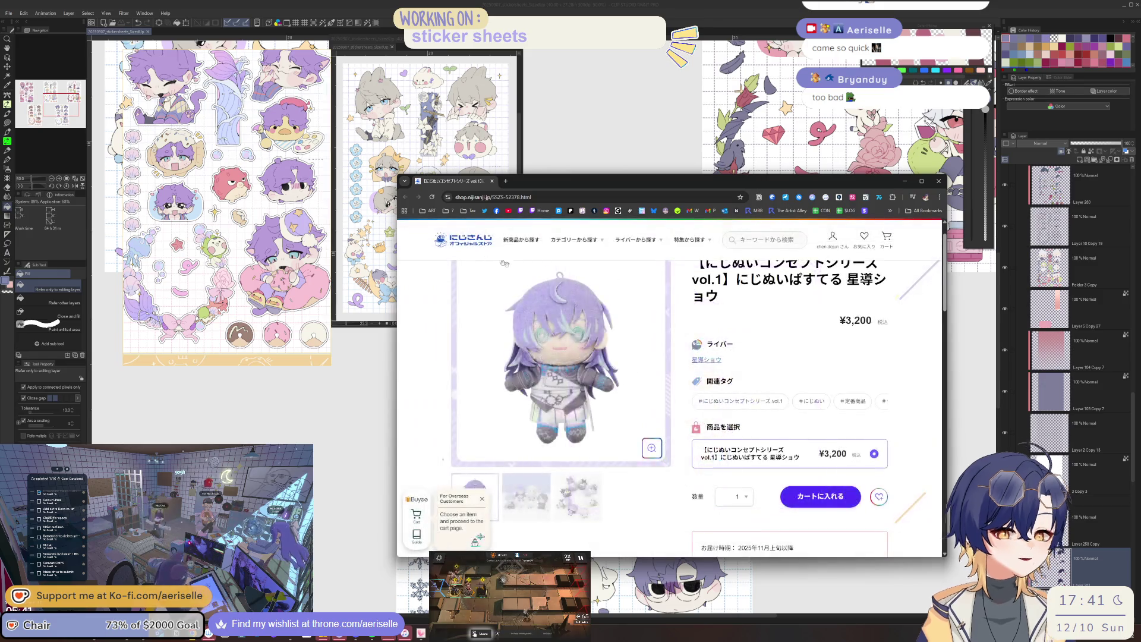
scroll(605, 363, down, 2)
scroll(605, 363, up, 2)
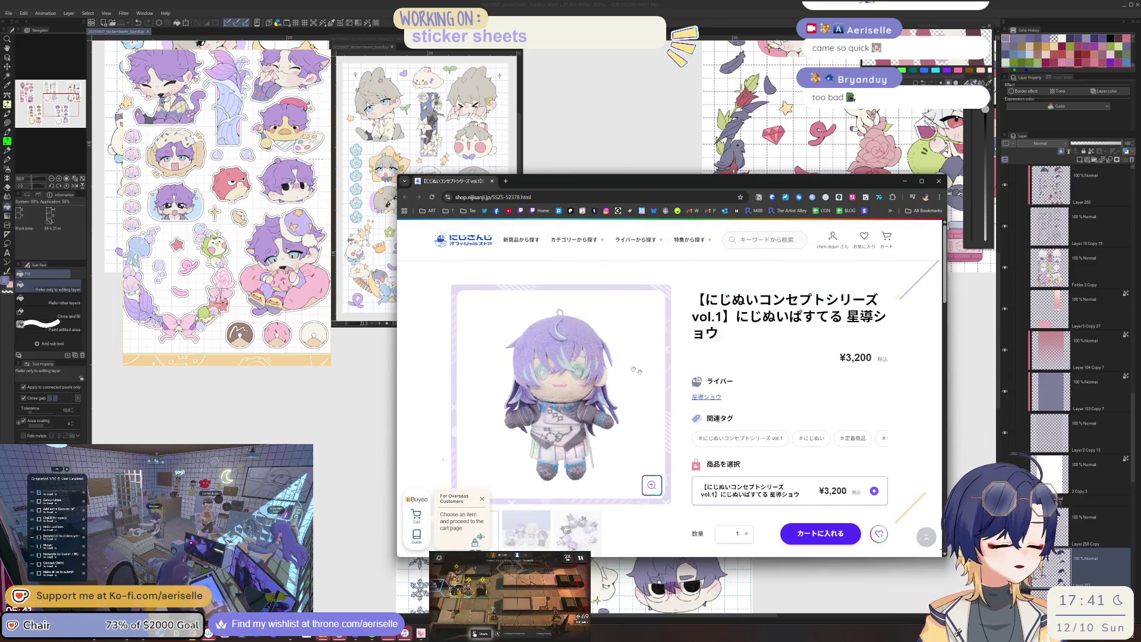
click(706, 399)
scroll(705, 399, down, 3)
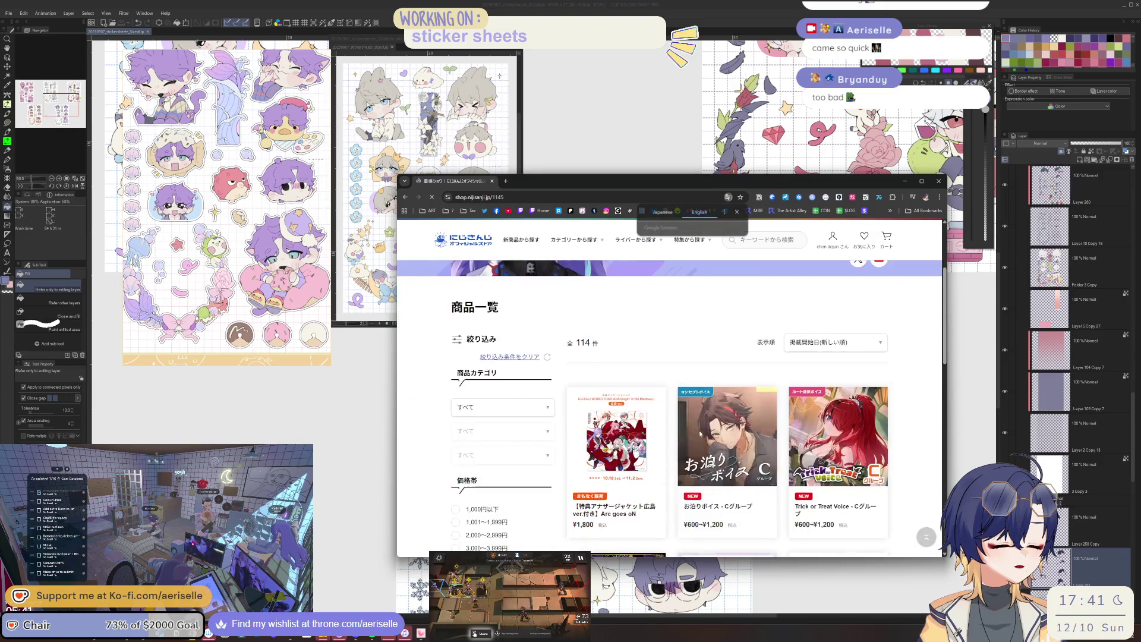
scroll(706, 401, down, 3)
scroll(728, 429, down, 3)
scroll(729, 429, down, 3)
scroll(729, 429, down, 3)
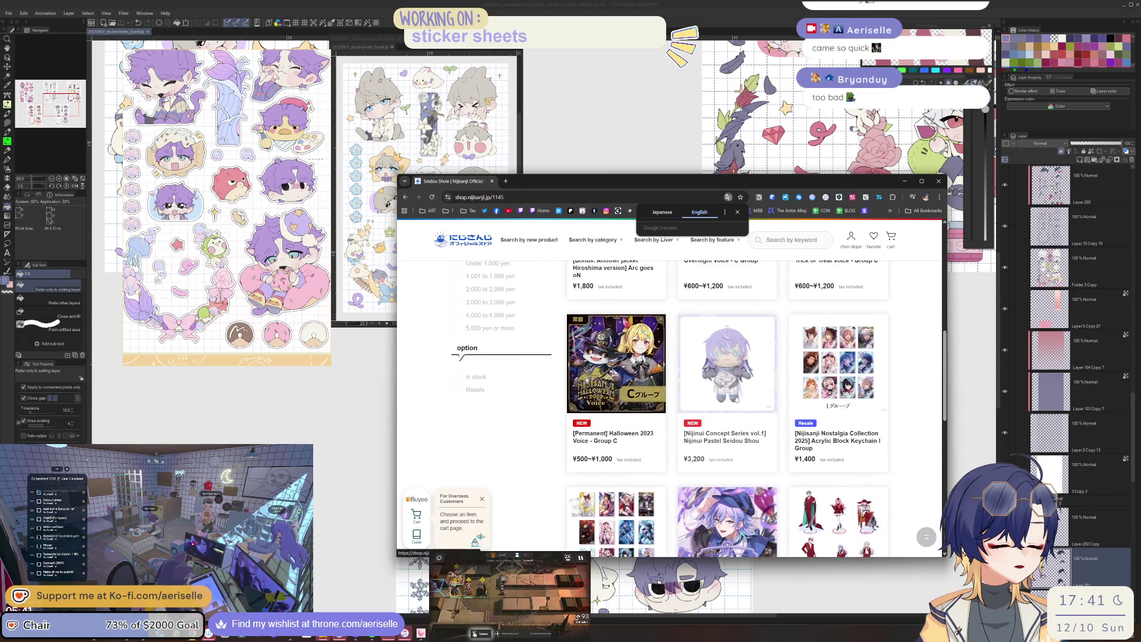
scroll(736, 399, down, 5)
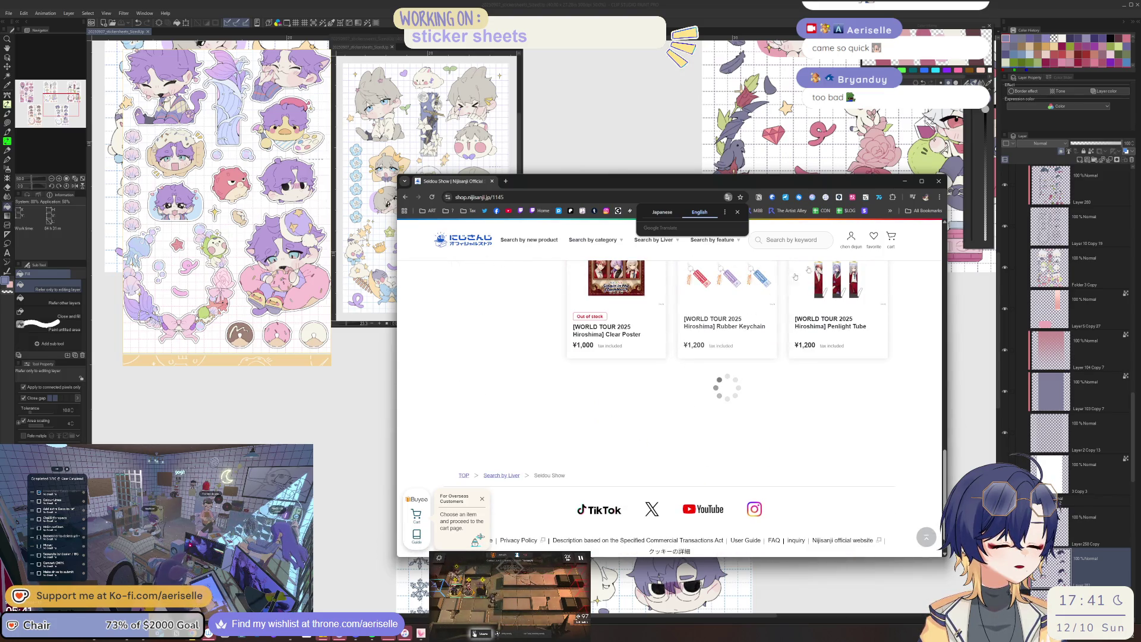
click(937, 181)
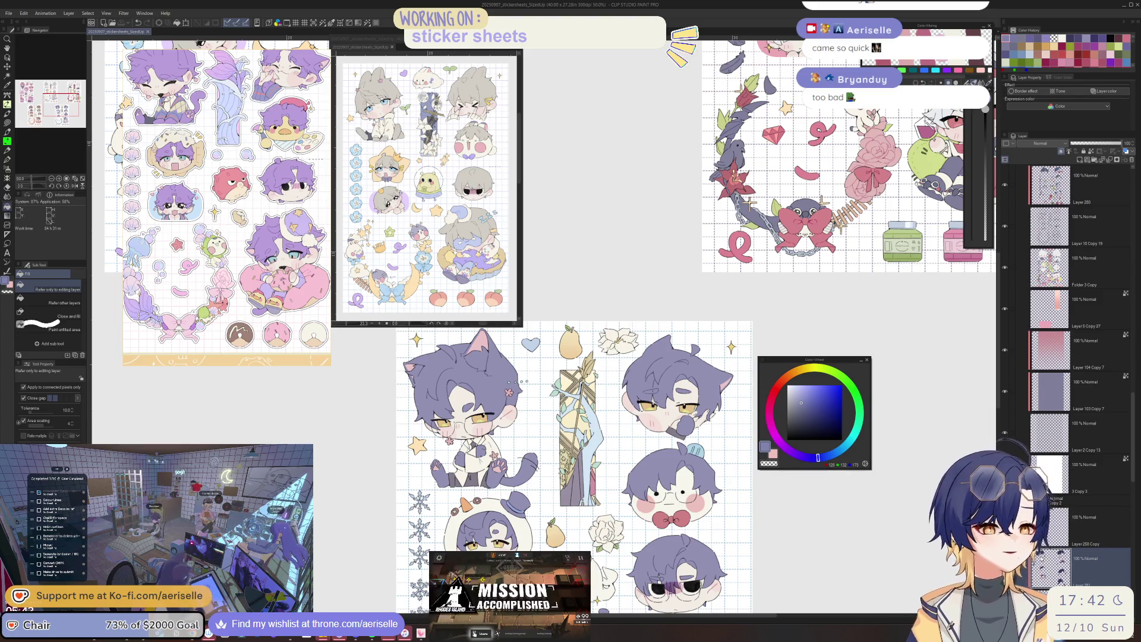
scroll(463, 509, up, 3)
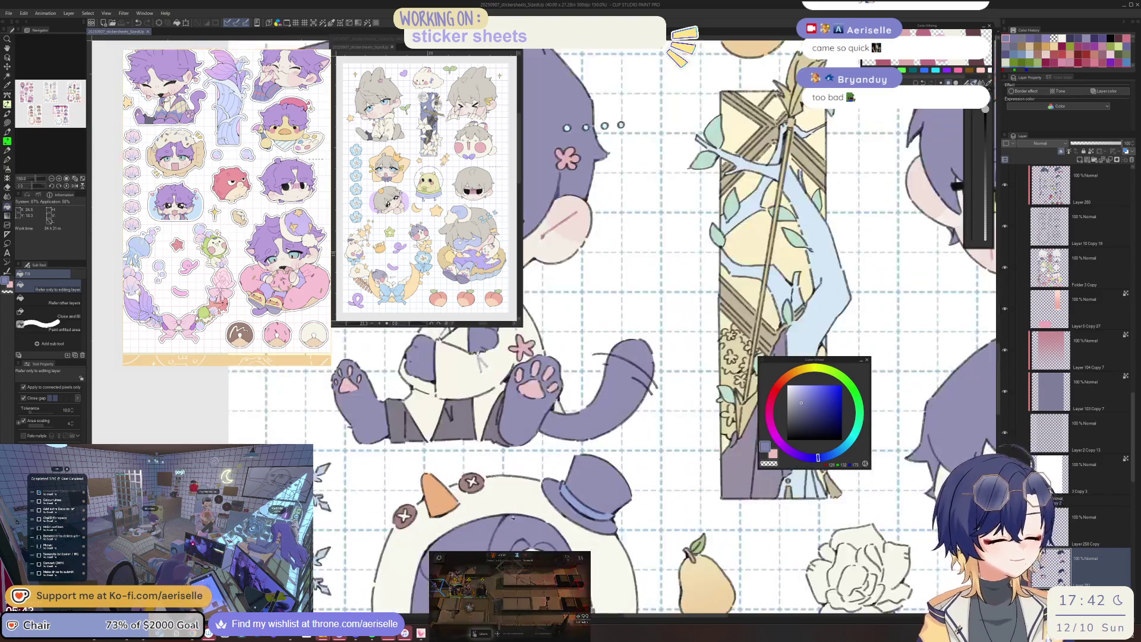
Centre the hooded top-hat chibi and sample a deep red from its bow tie.
drag(553, 615, 696, 443)
scroll(695, 443, down, 3)
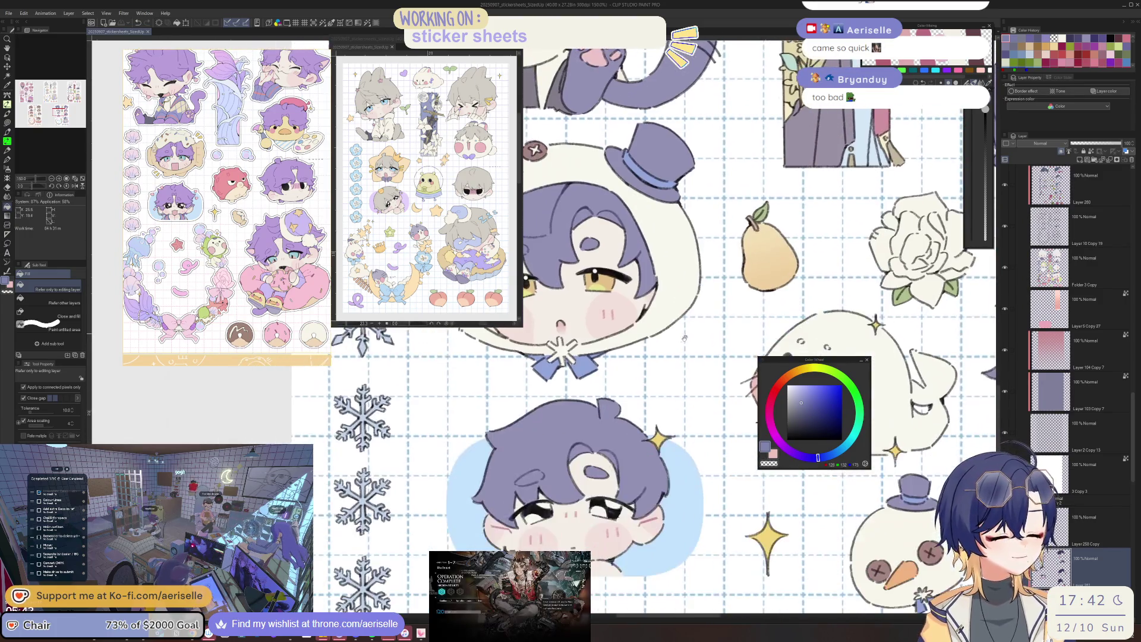
scroll(692, 404, down, 5)
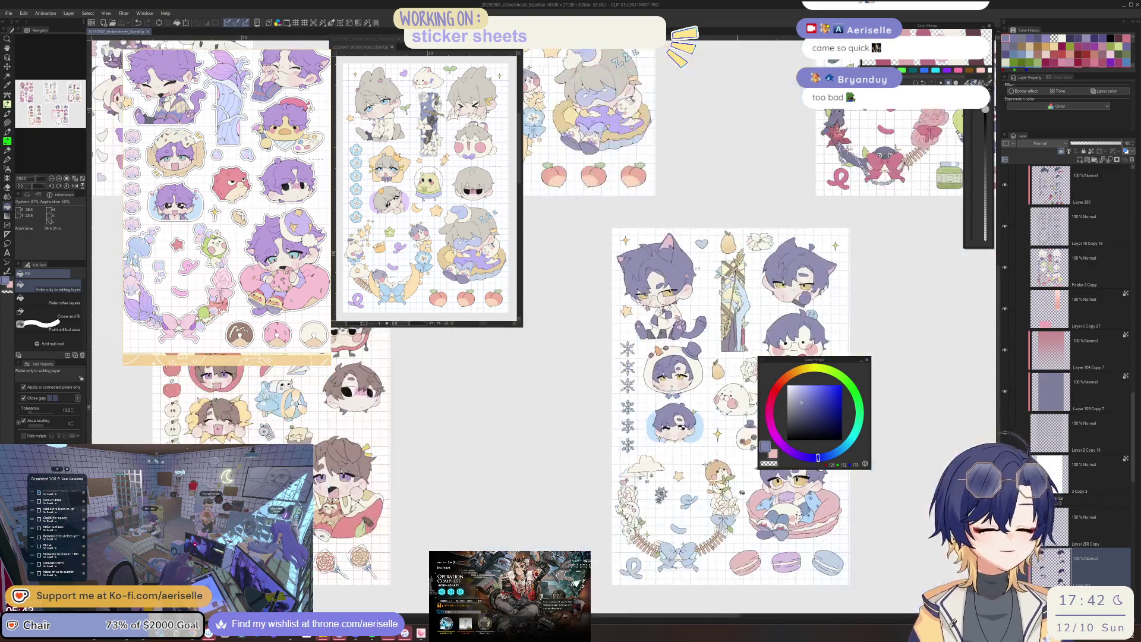
scroll(692, 403, up, 2)
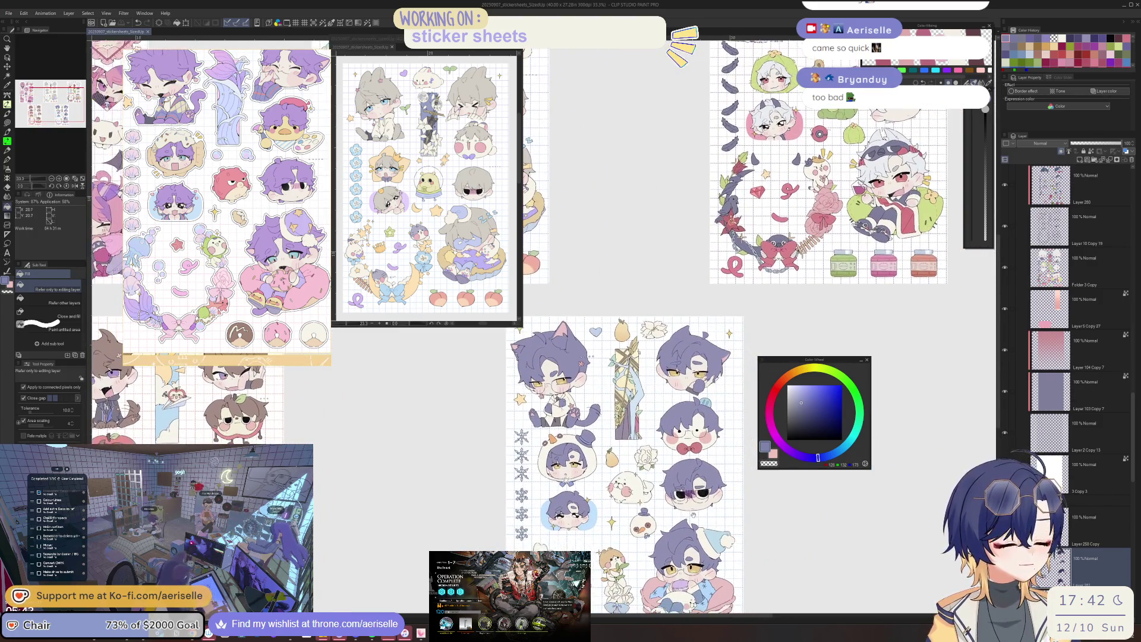
scroll(684, 482, up, 5)
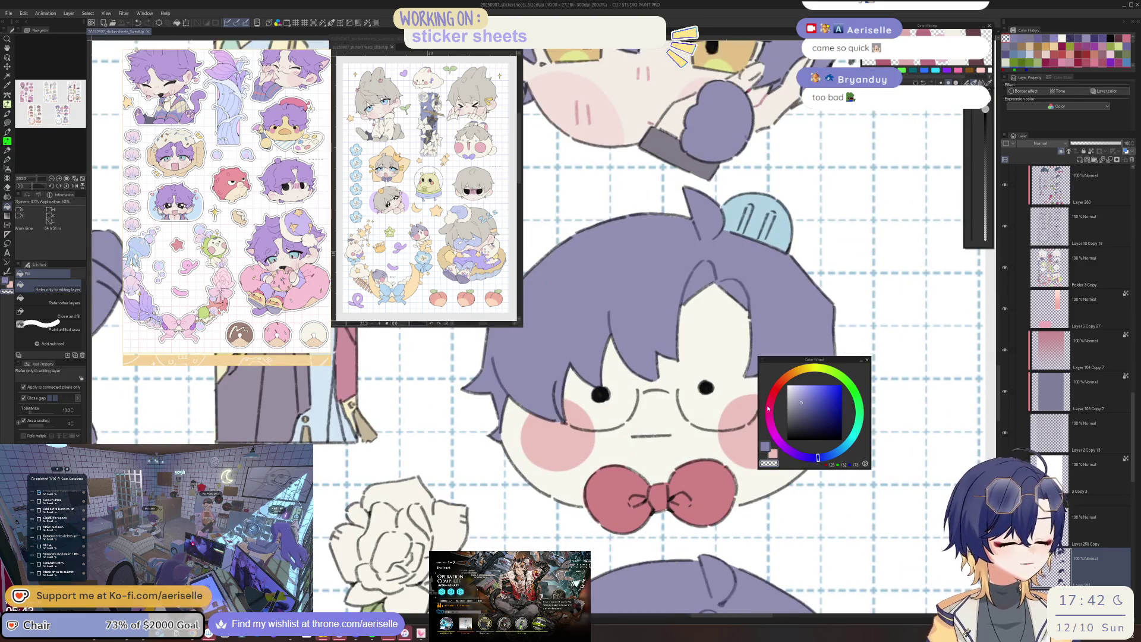
key(i)
click(683, 486)
click(667, 483)
key(b)
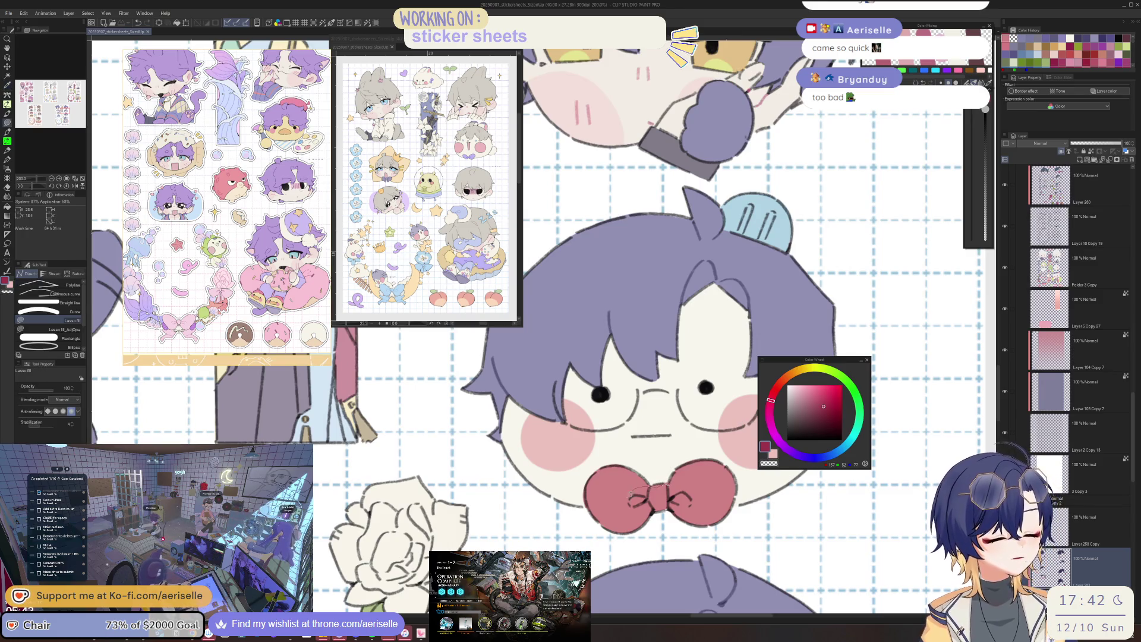
scroll(640, 499, down, 3)
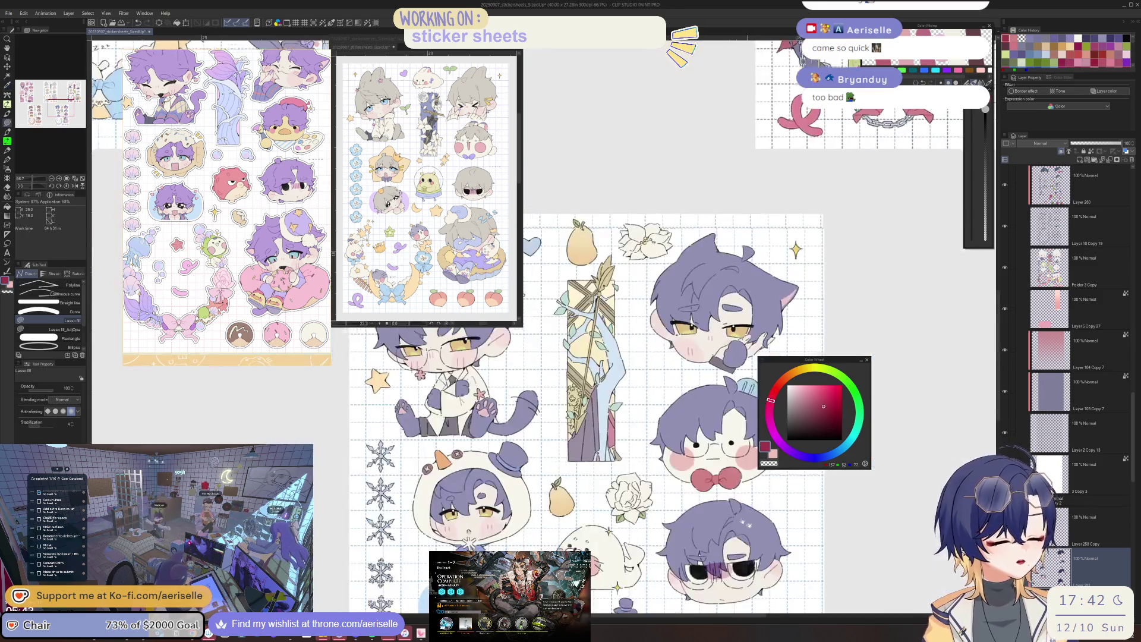
scroll(660, 481, up, 1)
scroll(698, 454, up, 2)
Pan to the lower stickers and back out to show the purple-haired character with the seals.
key(g)
scroll(697, 454, down, 3)
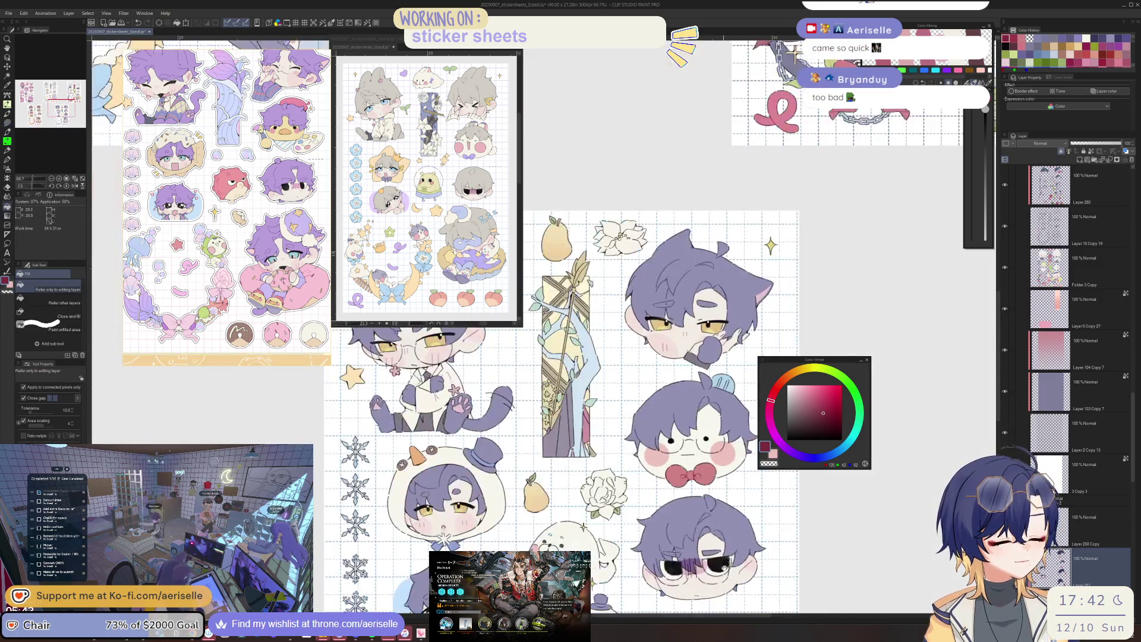
scroll(635, 460, up, 2)
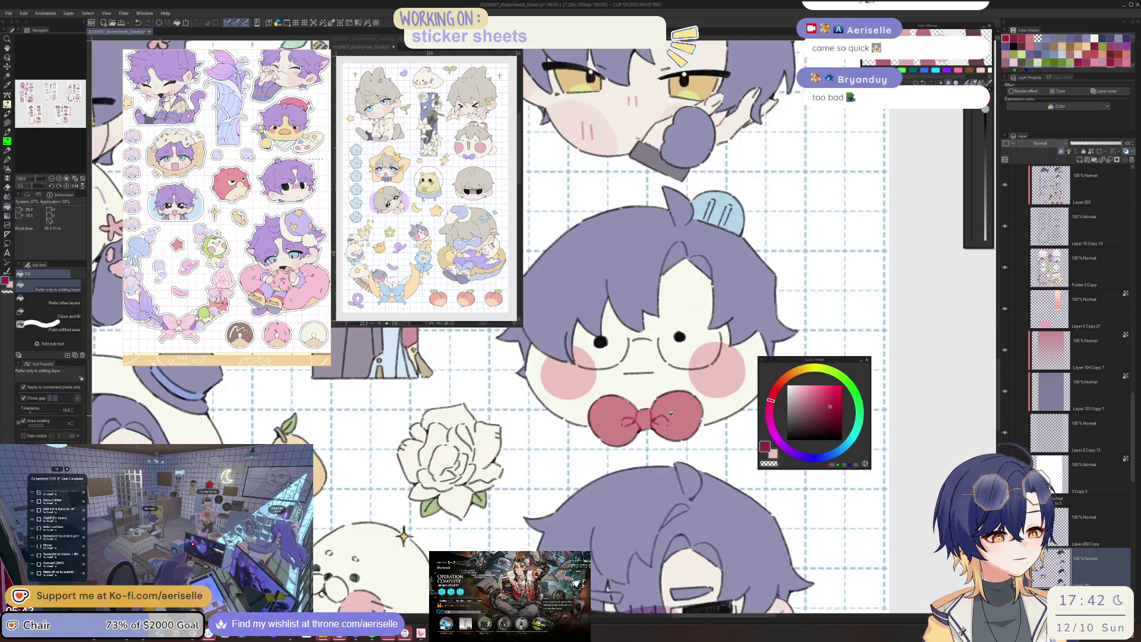
scroll(687, 499, down, 2)
drag(688, 500, 691, 321)
drag(687, 595, 686, 470)
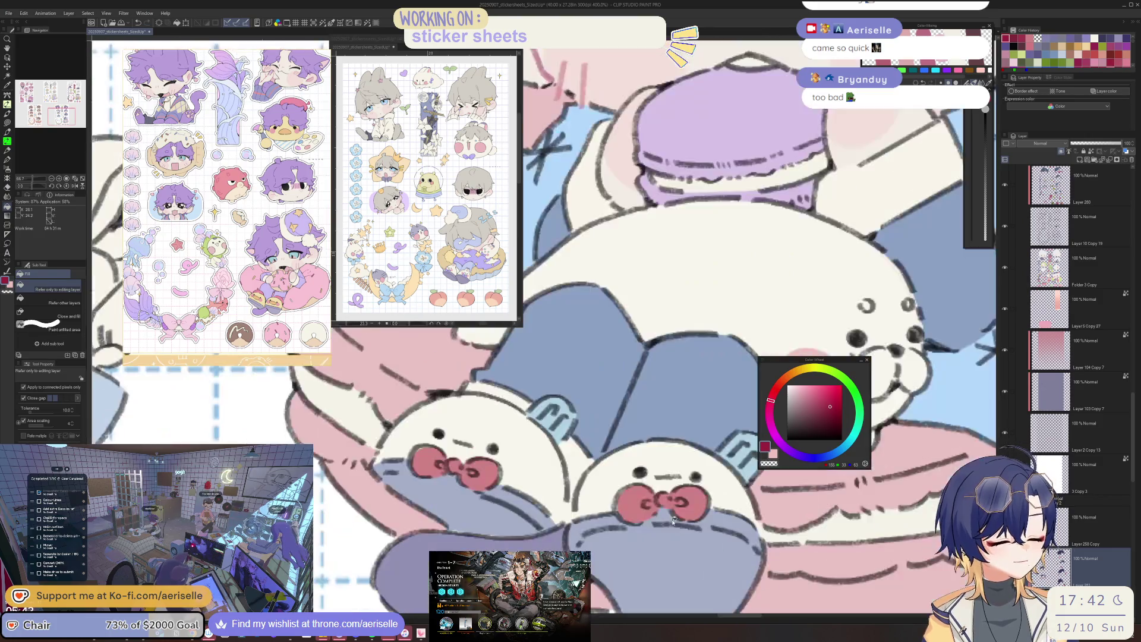
scroll(687, 470, up, 3)
key(b)
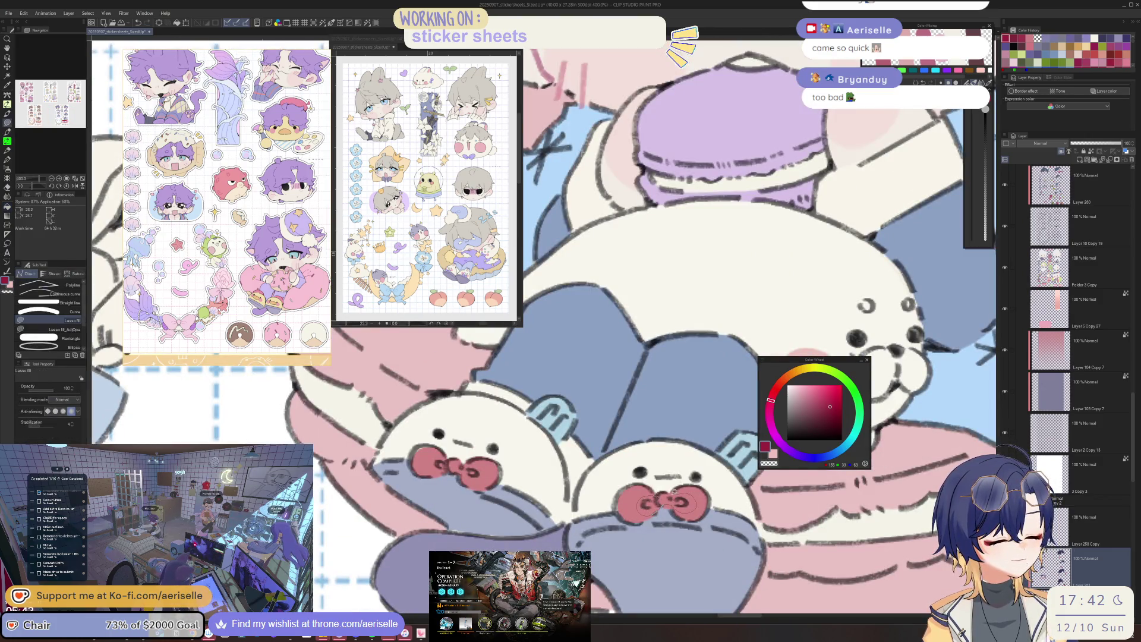
scroll(669, 493, down, 3)
scroll(611, 476, up, 3)
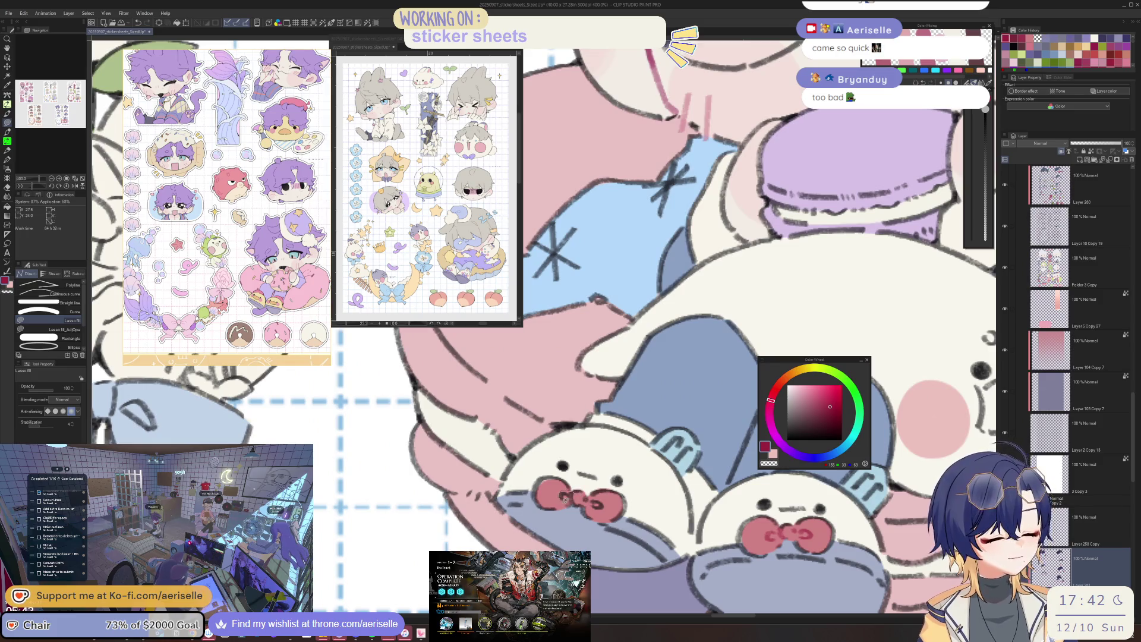
scroll(663, 476, down, 3)
mouse_move(464, 397)
mouse_down()
mouse_move(673, 459)
mouse_move(535, 464)
mouse_move(606, 436)
mouse_up()
scroll(606, 435, up, 2)
scroll(605, 436, up, 2)
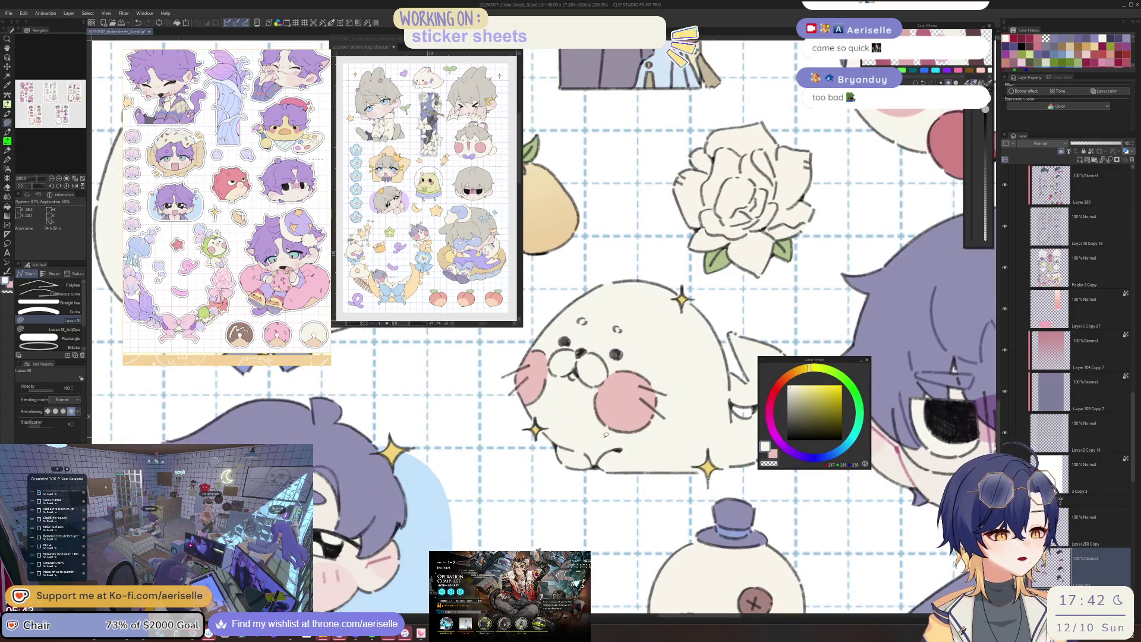
Pick a blue shade on the Color Wheel and lasso-fill a patch along the seal's bottom edge.
click(818, 458)
click(814, 409)
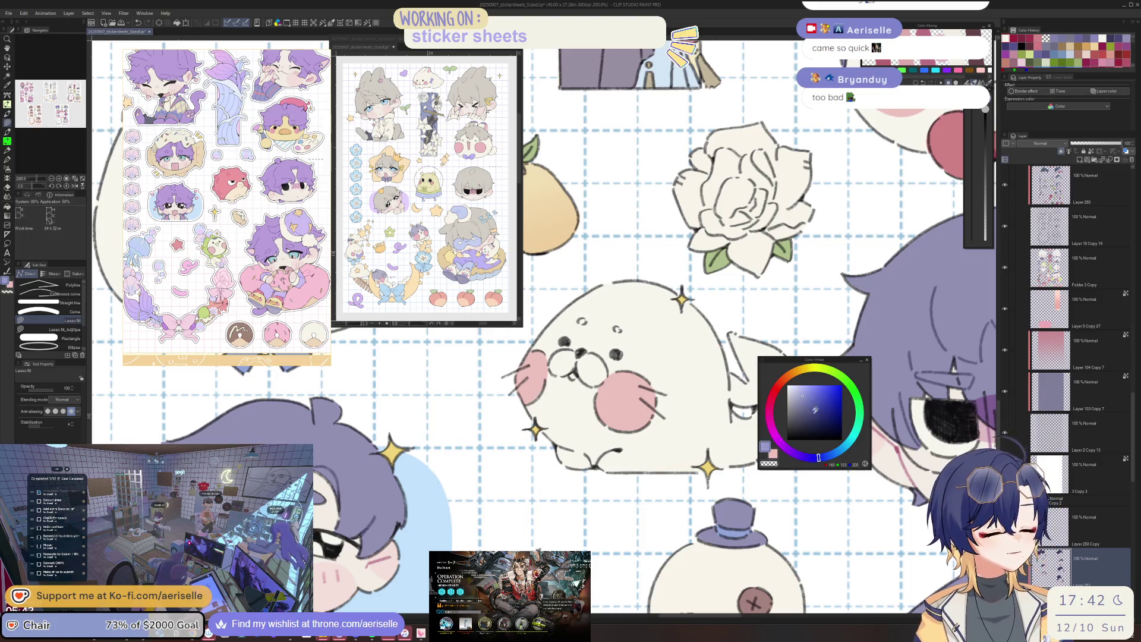
drag(584, 464, 718, 457)
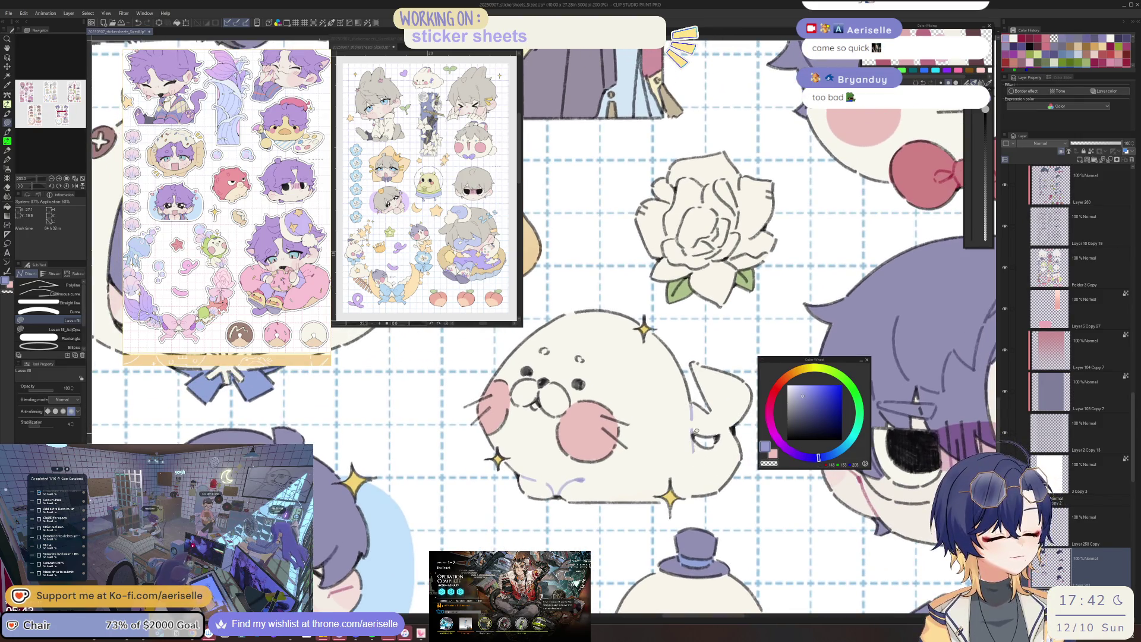
key(e)
scroll(705, 442, down, 1)
scroll(704, 441, down, 1)
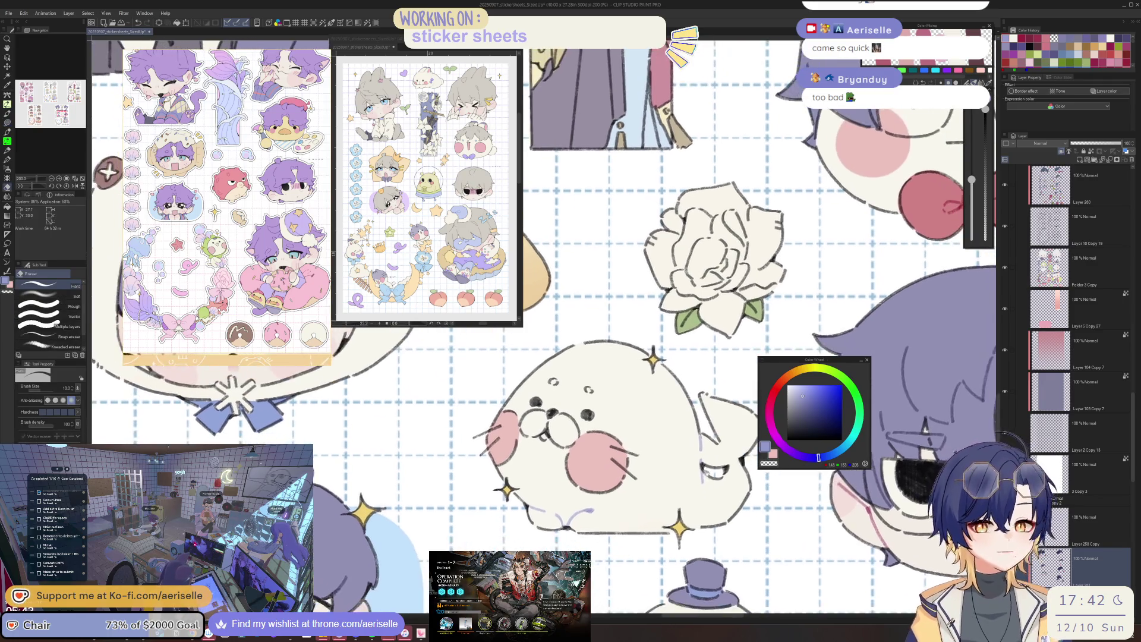
scroll(705, 441, down, 2)
scroll(713, 459, down, 1)
Pan from the seal and rose over to the cloud, snowflakes and star stickers.
drag(704, 441, 722, 192)
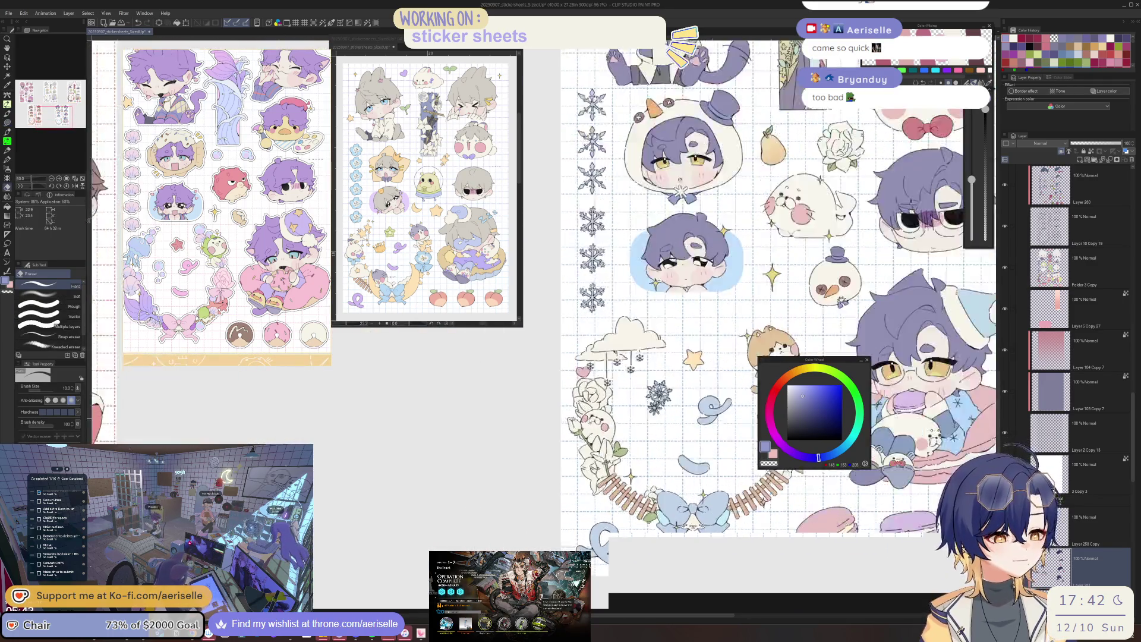
scroll(722, 192, up, 3)
key(u)
scroll(581, 516, down, 3)
drag(740, 517, 678, 472)
Mirror the view, pick the rose's line layer from the canvas and zoom in on the rose.
key(h)
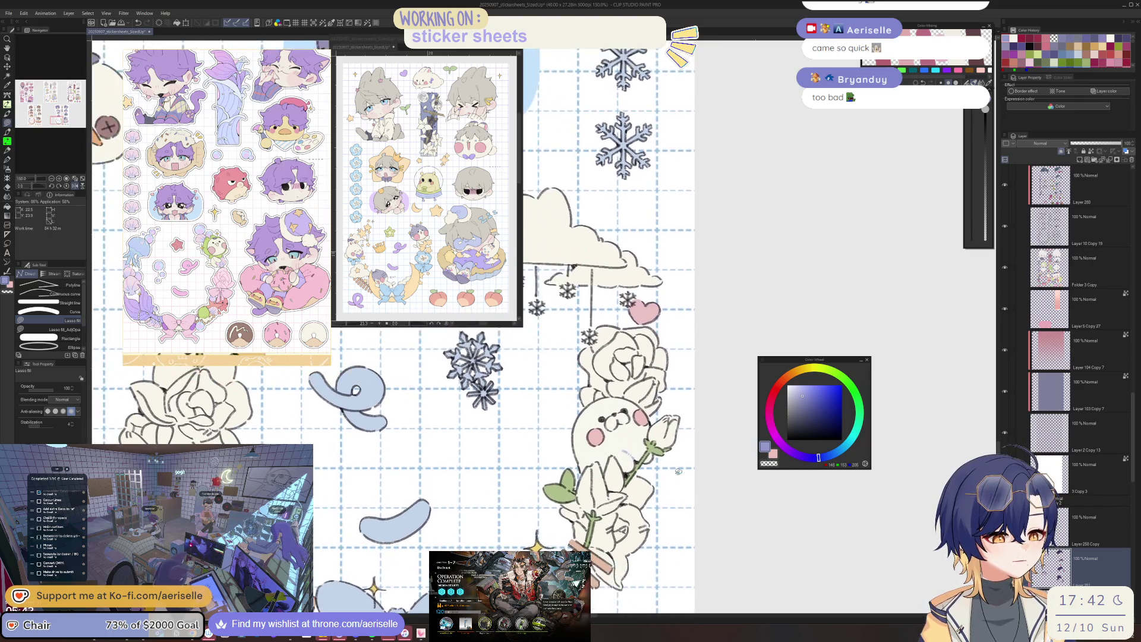
scroll(679, 472, up, 3)
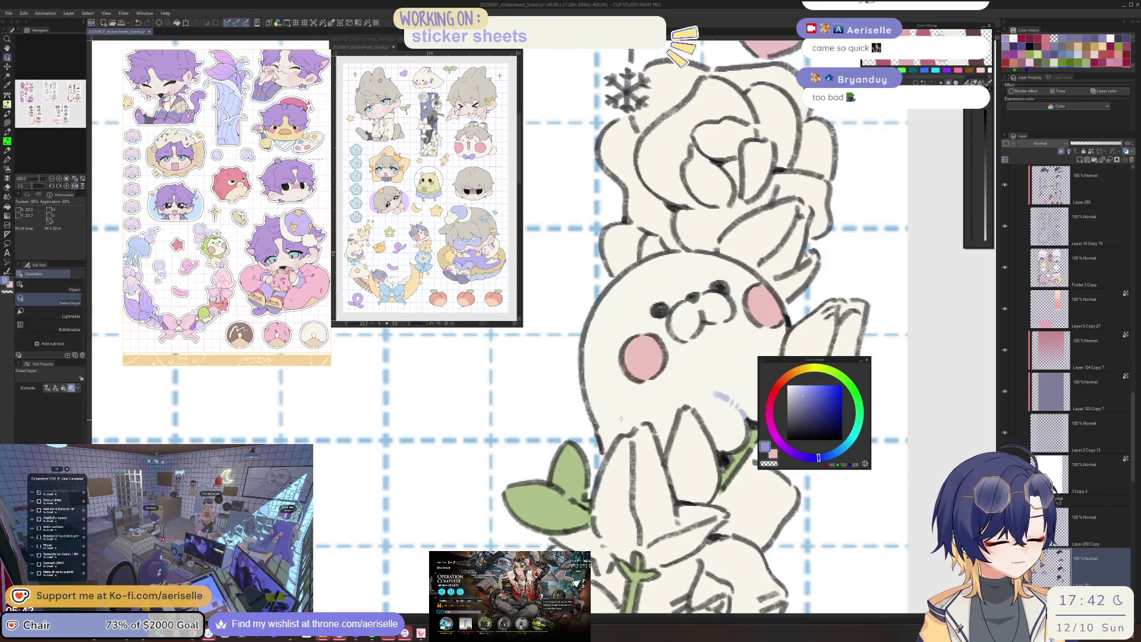
scroll(1061, 312, down, 2)
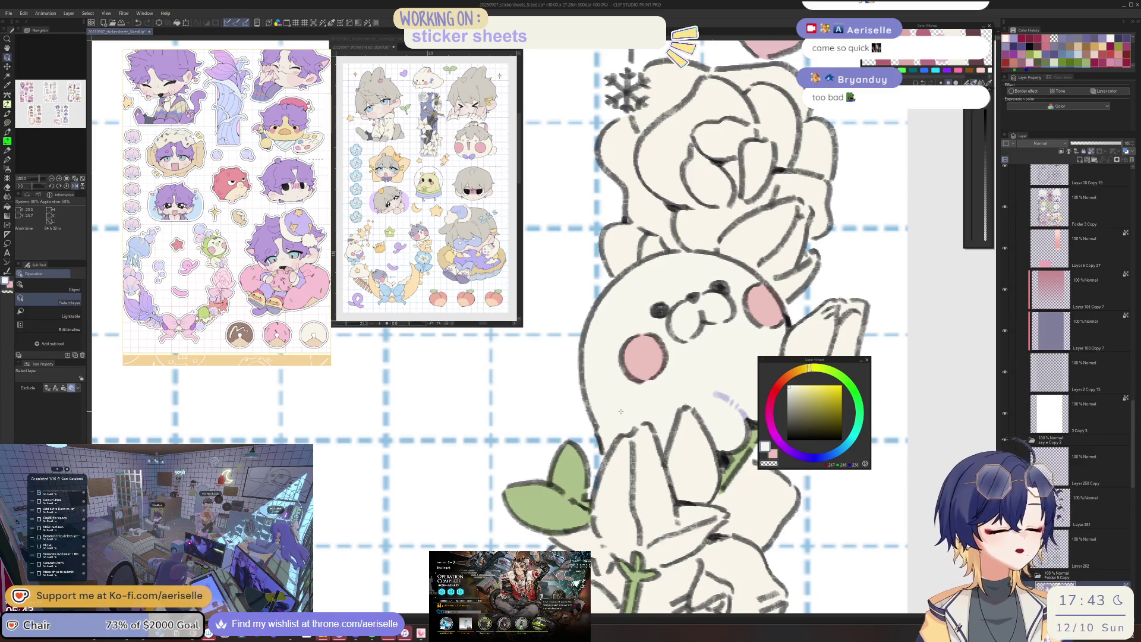
key(b)
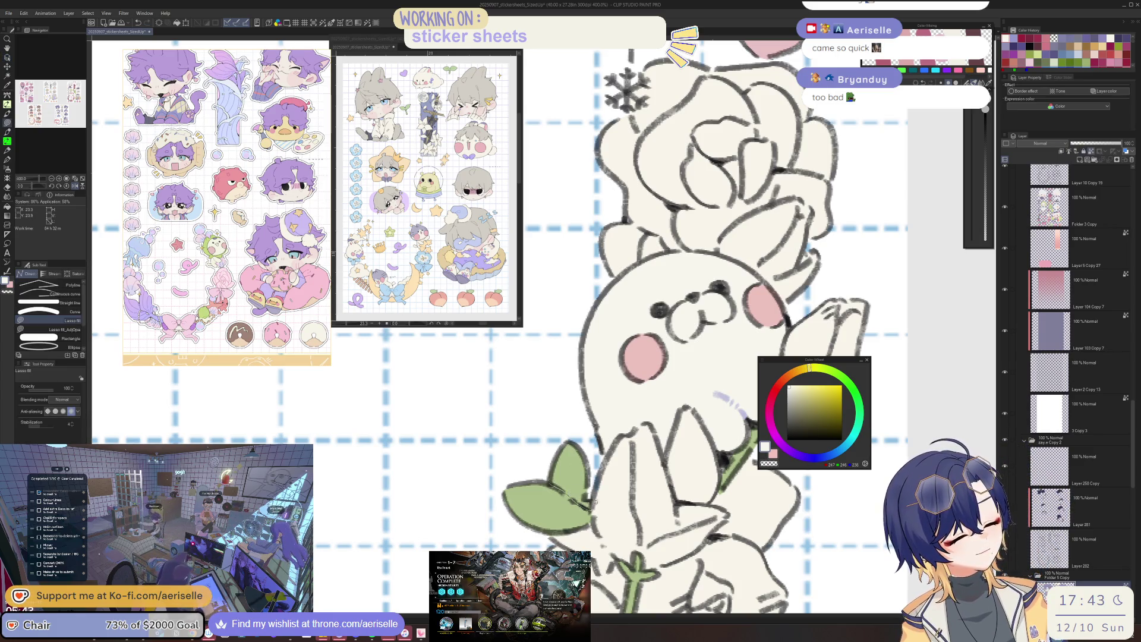
scroll(675, 445, down, 2)
scroll(674, 446, down, 3)
scroll(675, 447, up, 1)
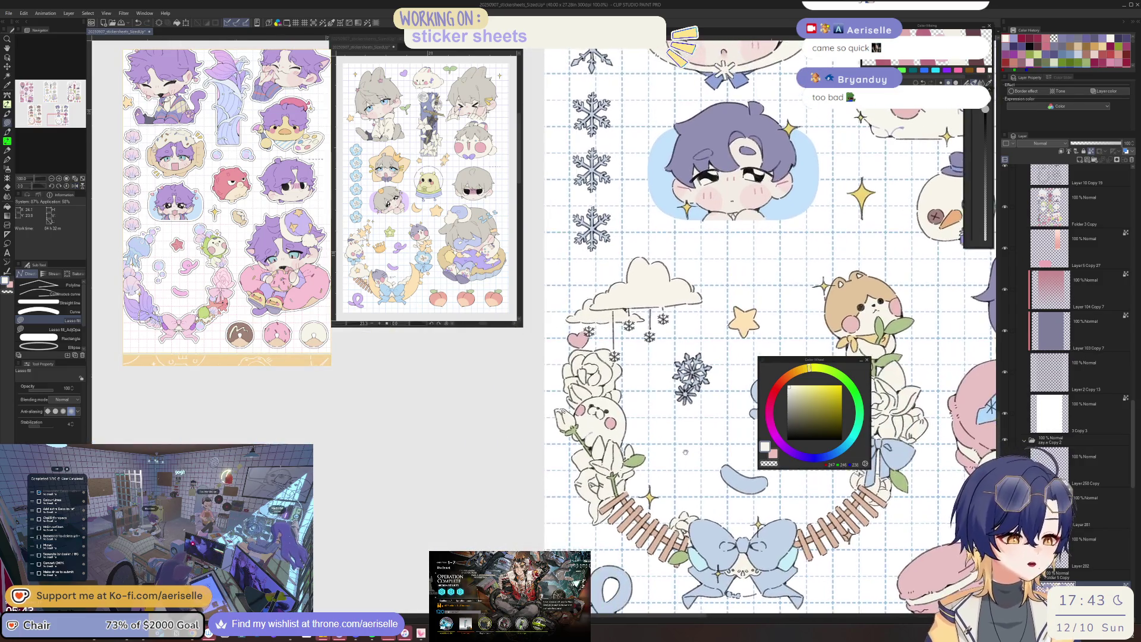
scroll(675, 447, up, 2)
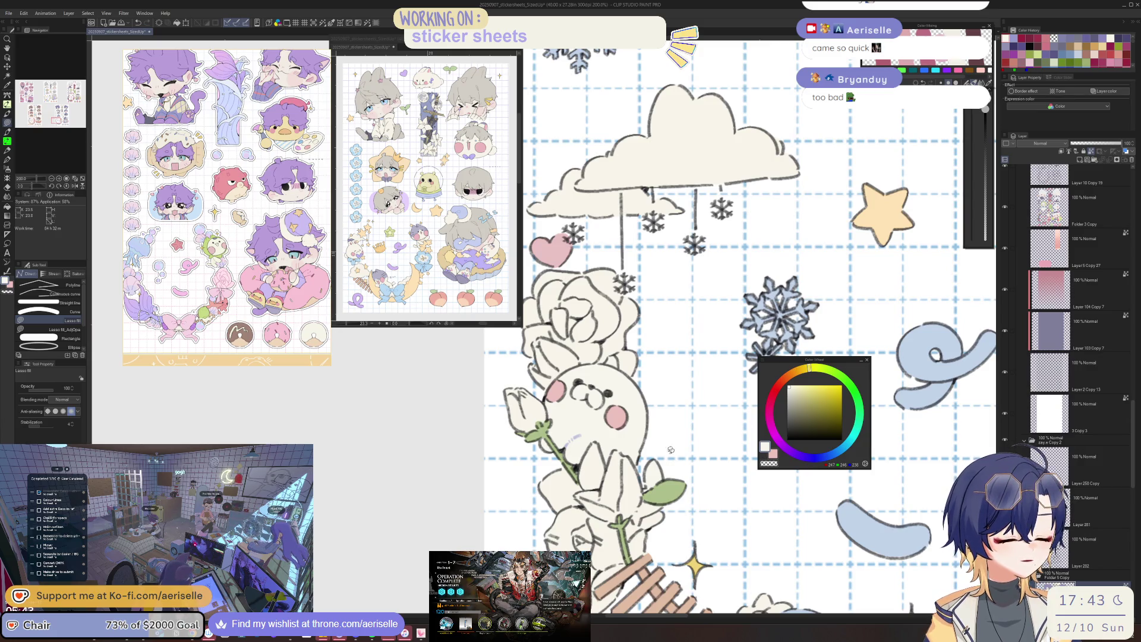
key(o)
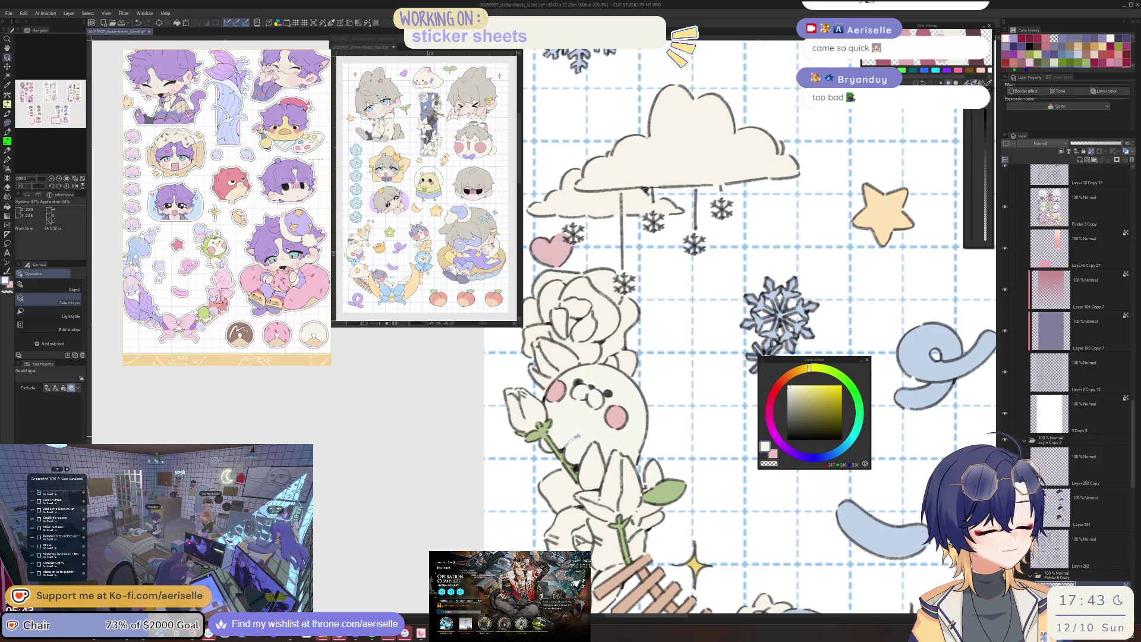
click(578, 433)
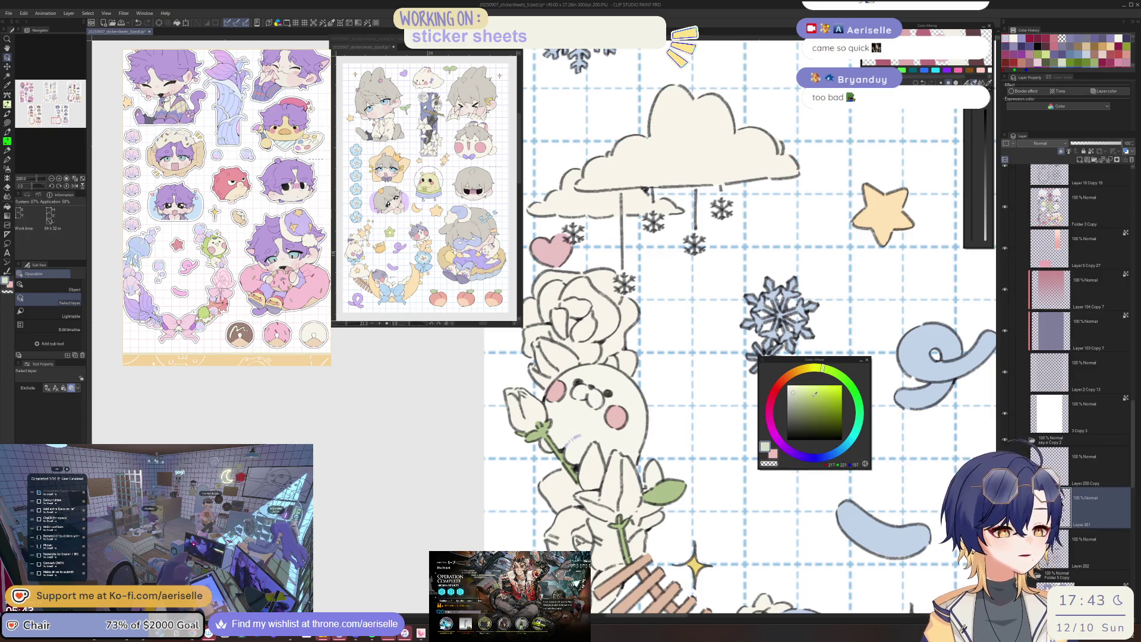
key(ctrl+plus)
key(p)
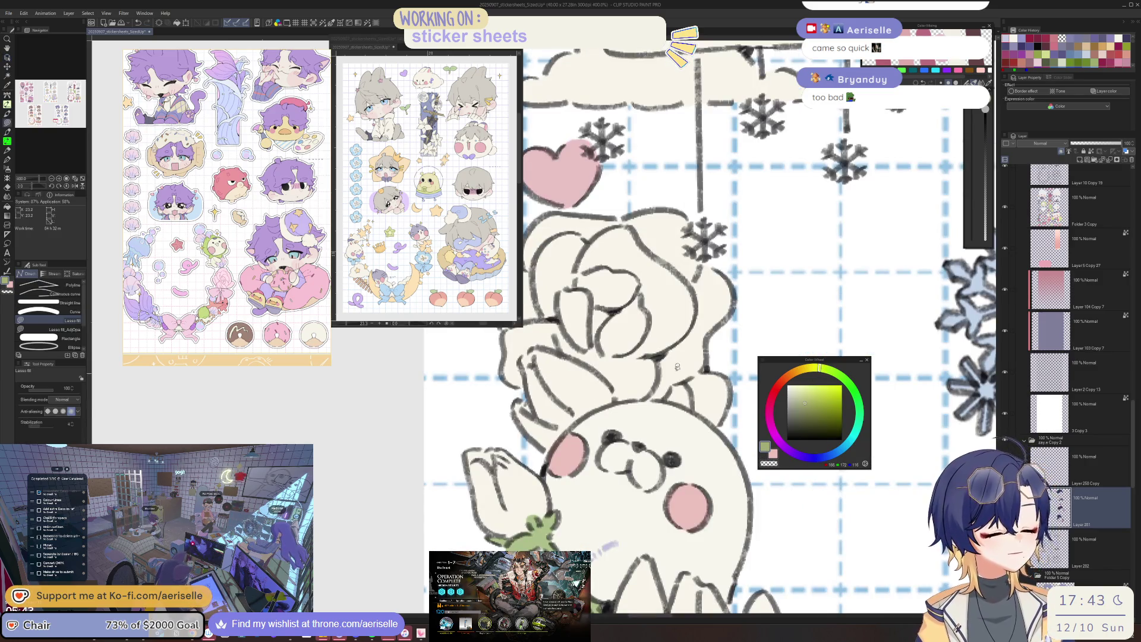
drag(678, 268, 704, 401)
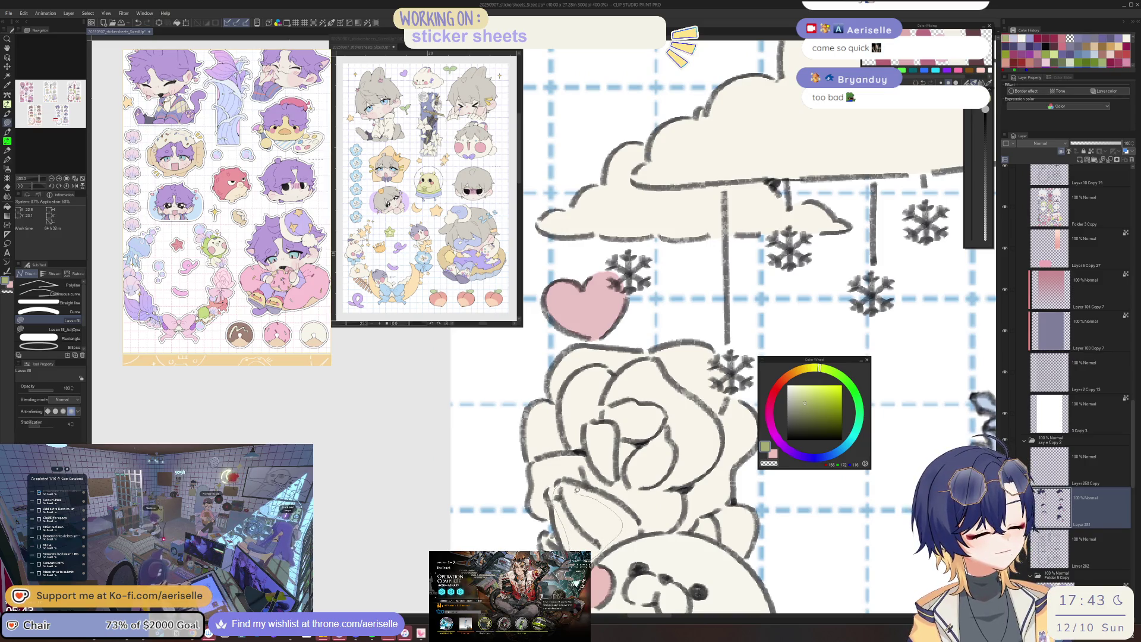
Lasso around the white rose's inner lines to recolour them pale green.
drag(555, 486, 602, 546)
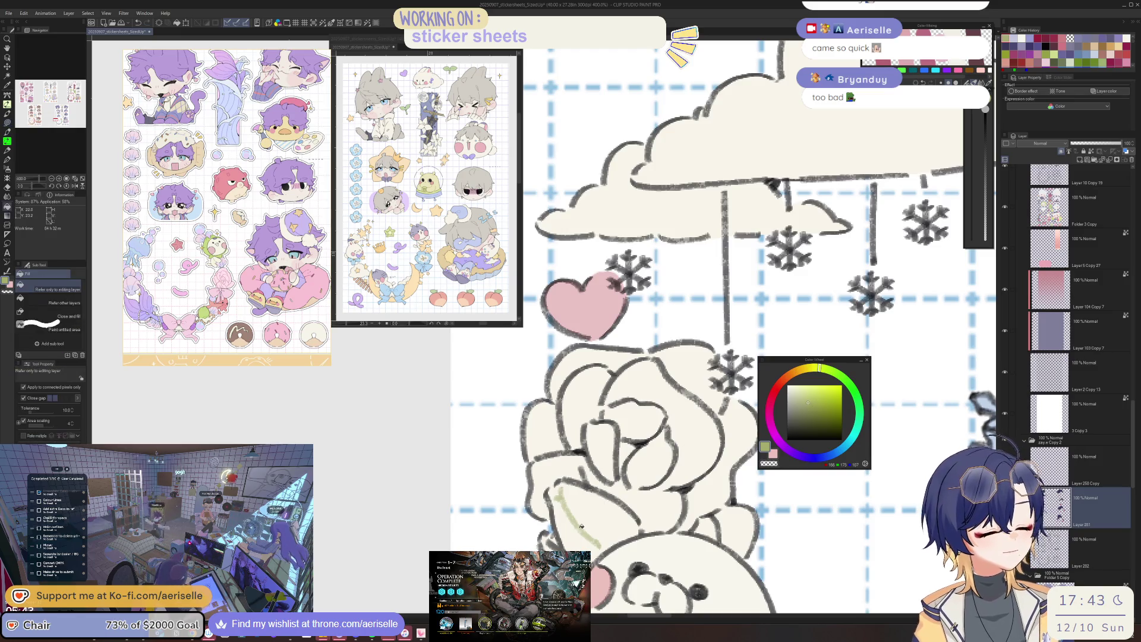
scroll(660, 437, down, 3)
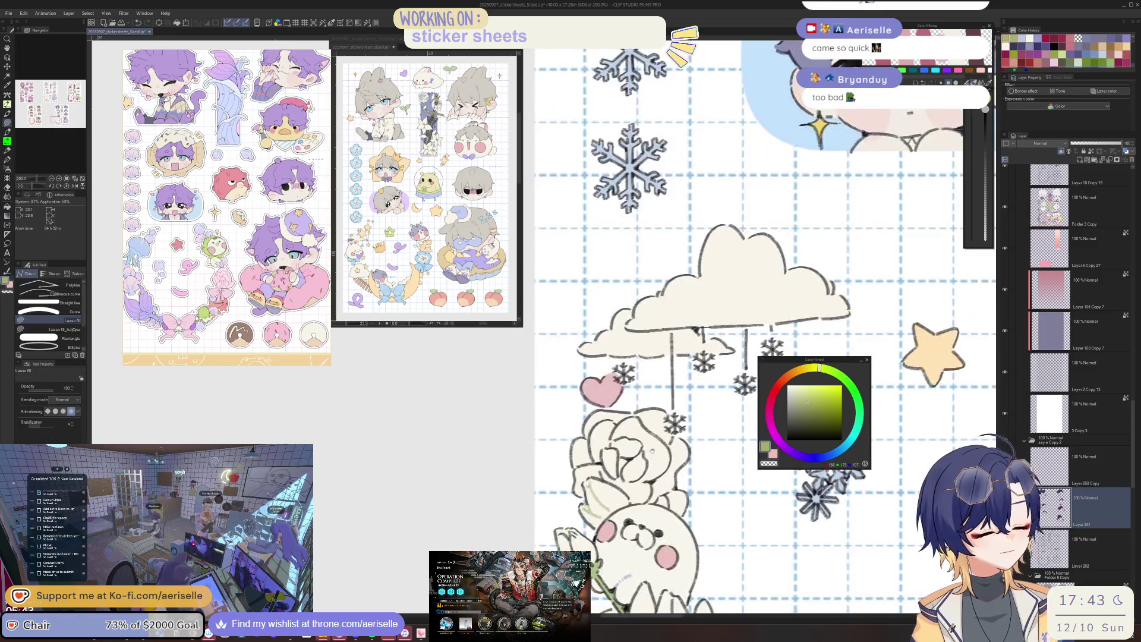
scroll(660, 437, up, 1)
scroll(660, 436, up, 2)
drag(551, 472, 571, 525)
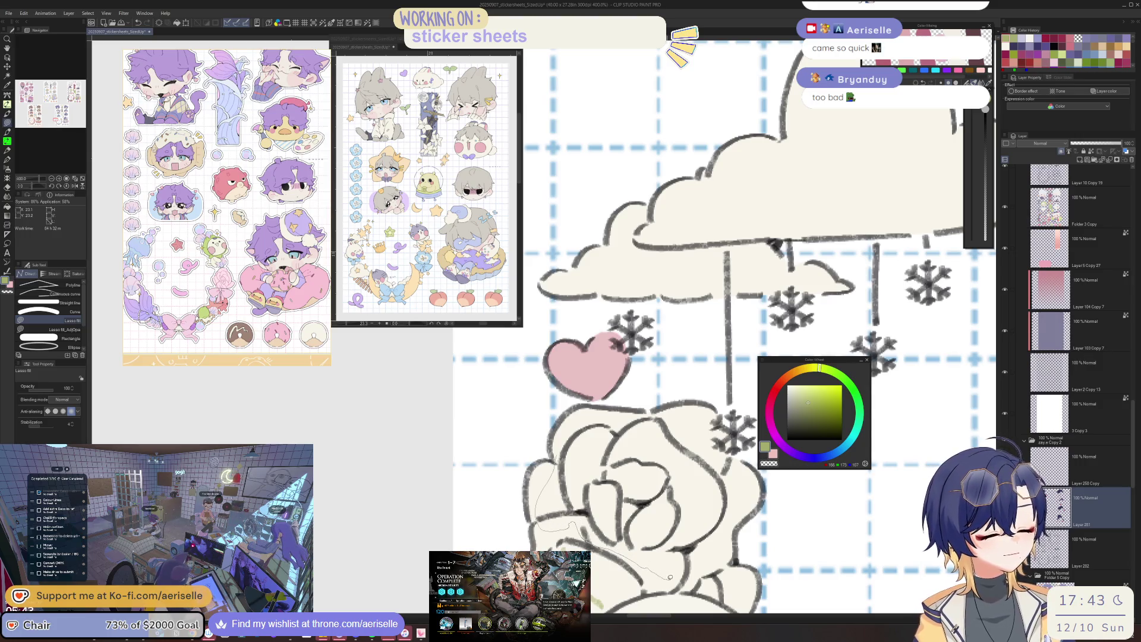
drag(728, 514, 735, 465)
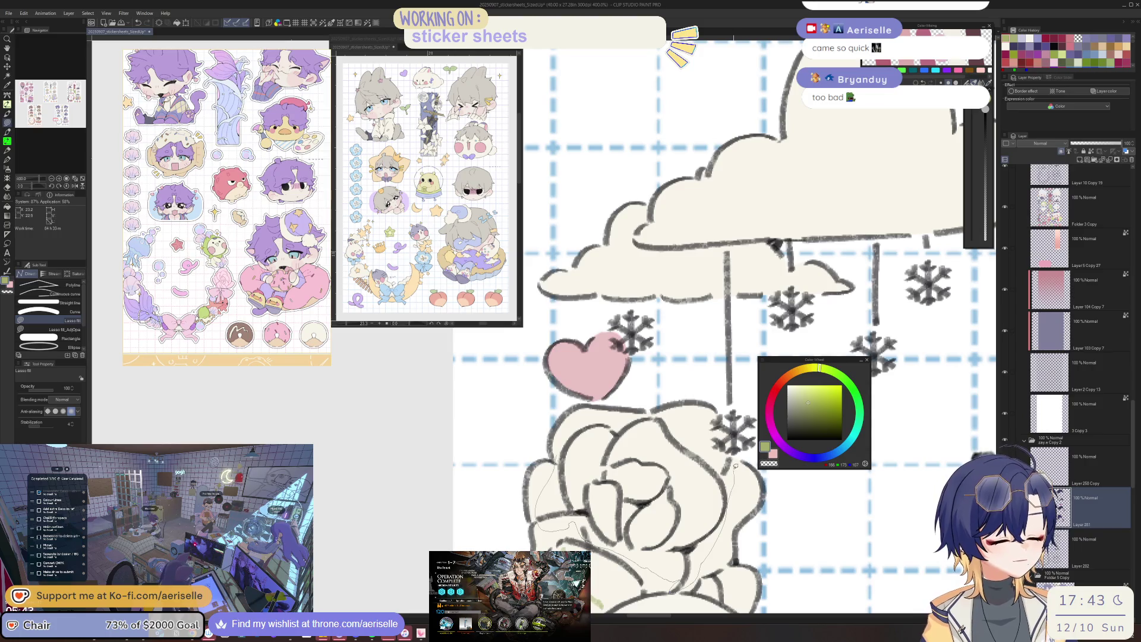
drag(572, 429, 575, 426)
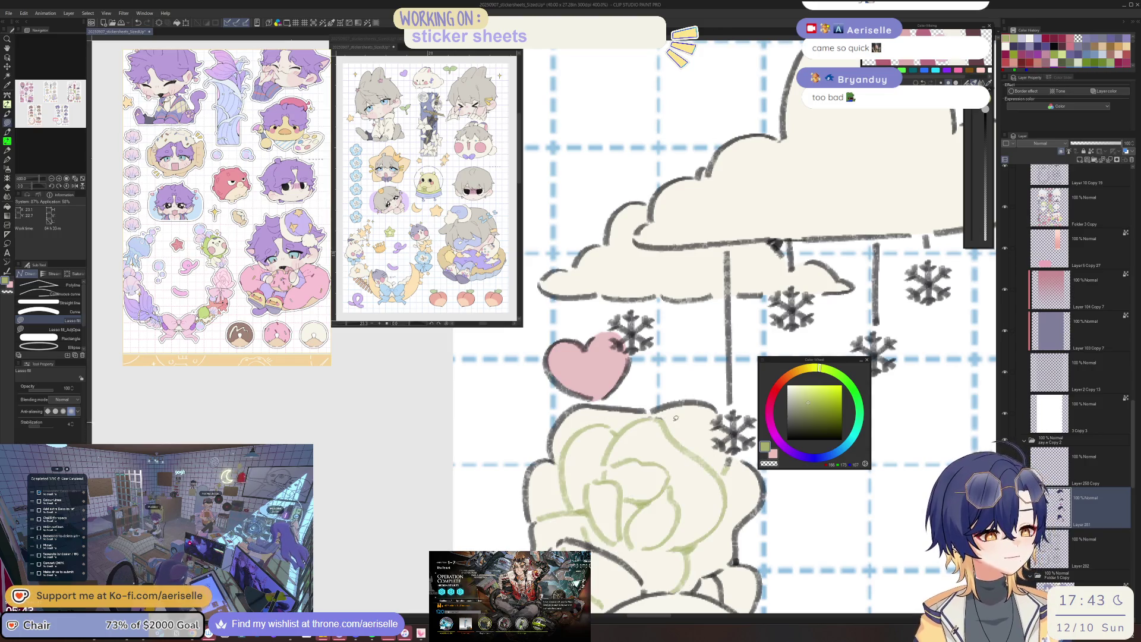
scroll(535, 339, down, 2)
scroll(534, 339, down, 1)
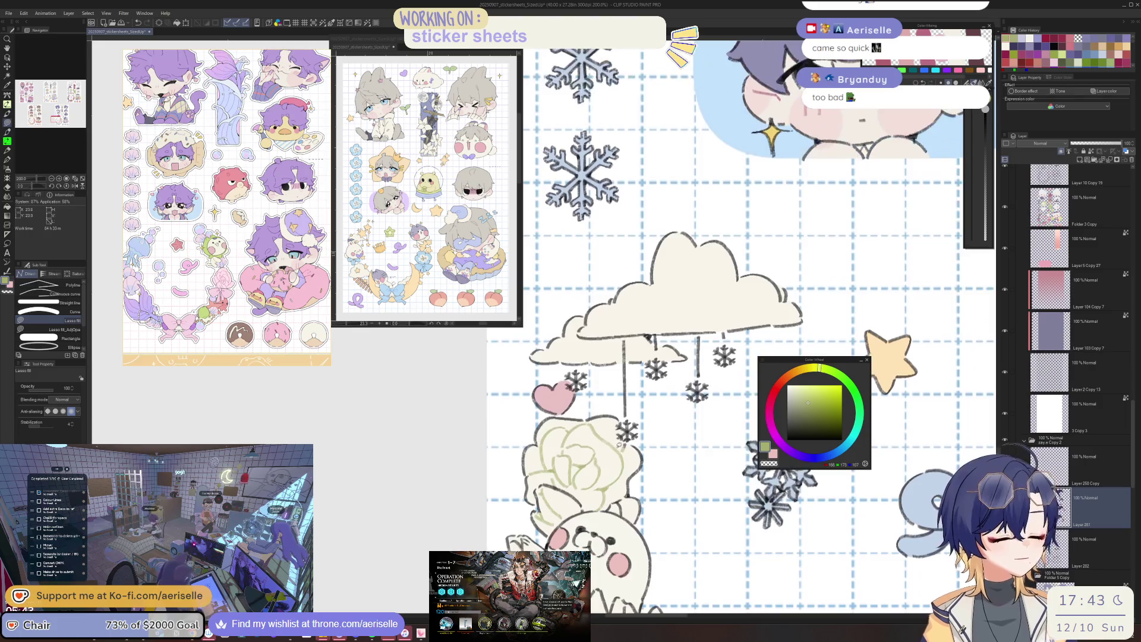
scroll(535, 338, up, 4)
scroll(535, 339, down, 1)
drag(677, 327, 701, 268)
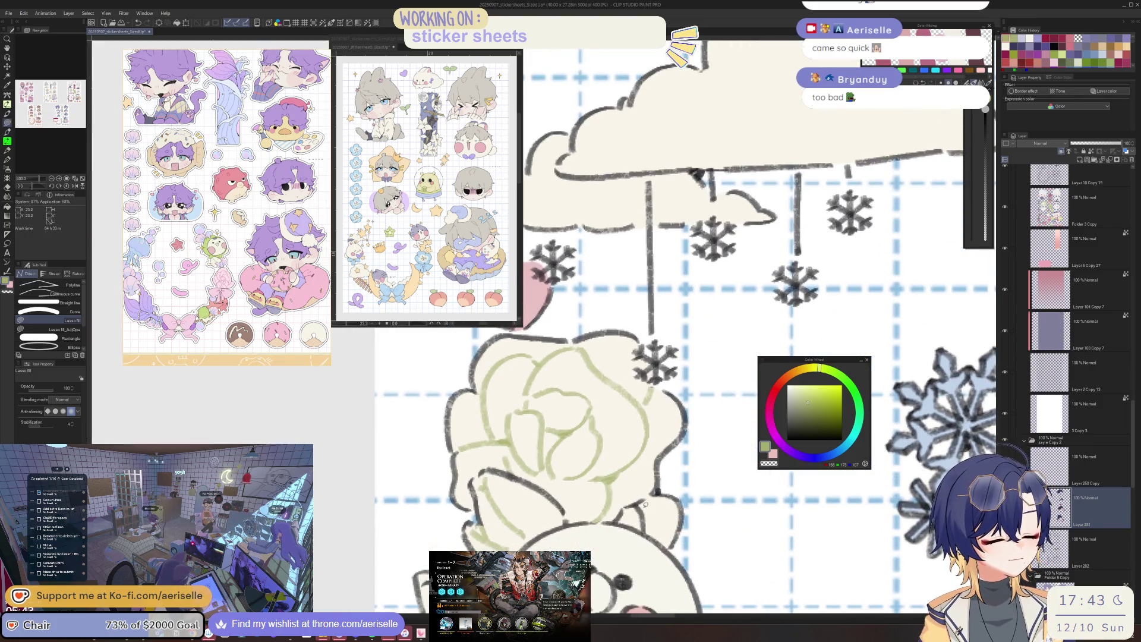
scroll(650, 529, down, 4)
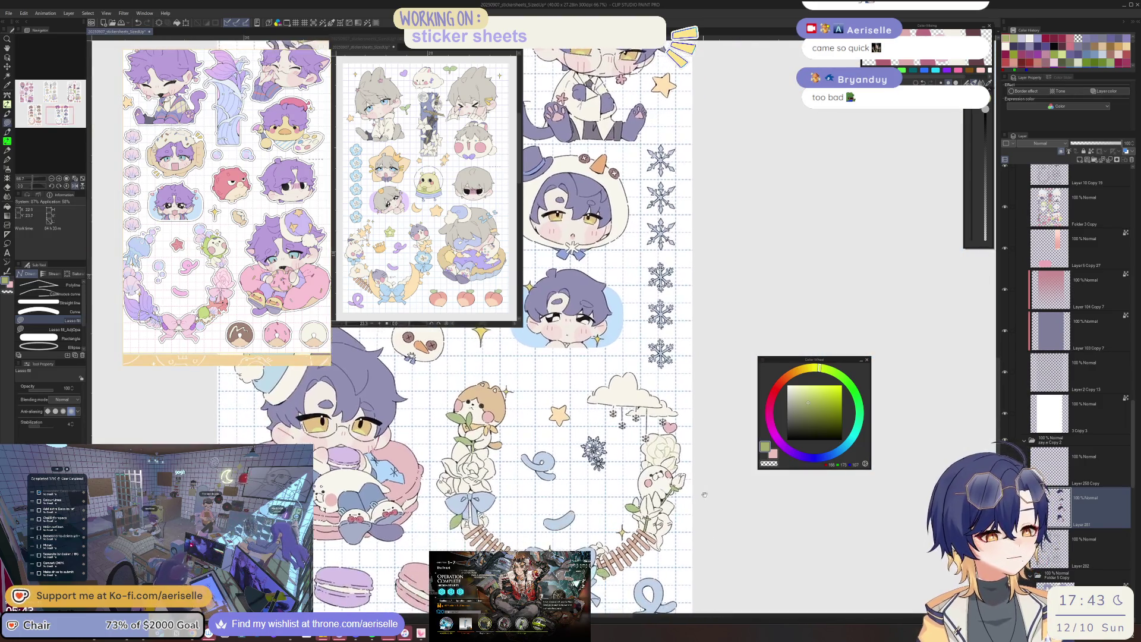
scroll(668, 490, up, 4)
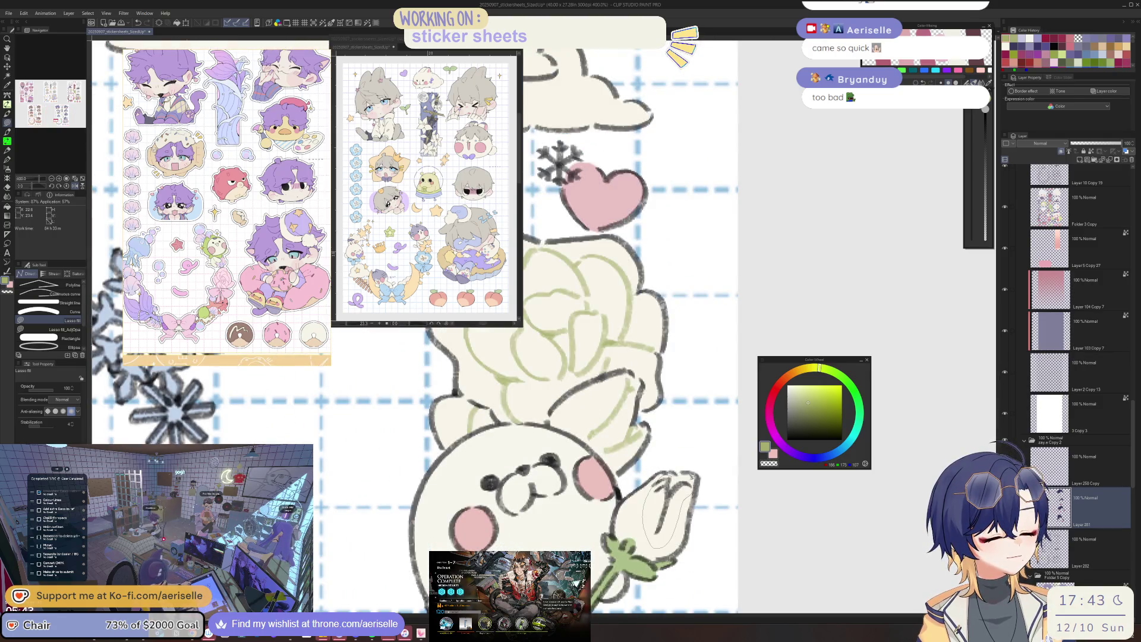
scroll(687, 521, down, 2)
Pan to the bunny sticker and lasso cream over stray line strokes on it.
drag(686, 521, 685, 471)
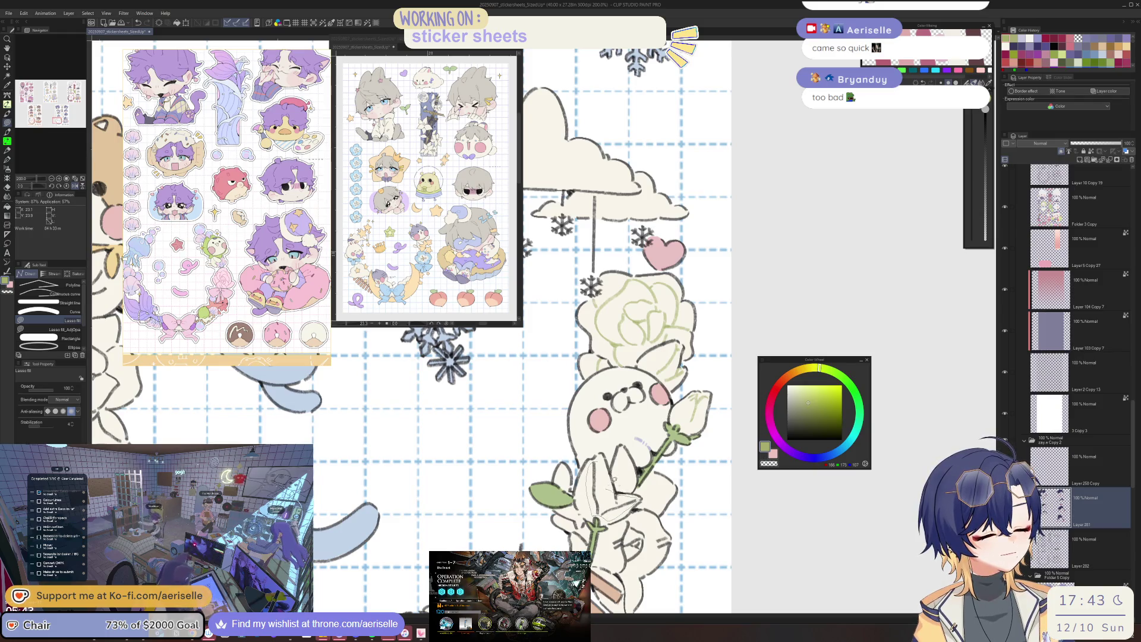
drag(612, 493, 640, 467)
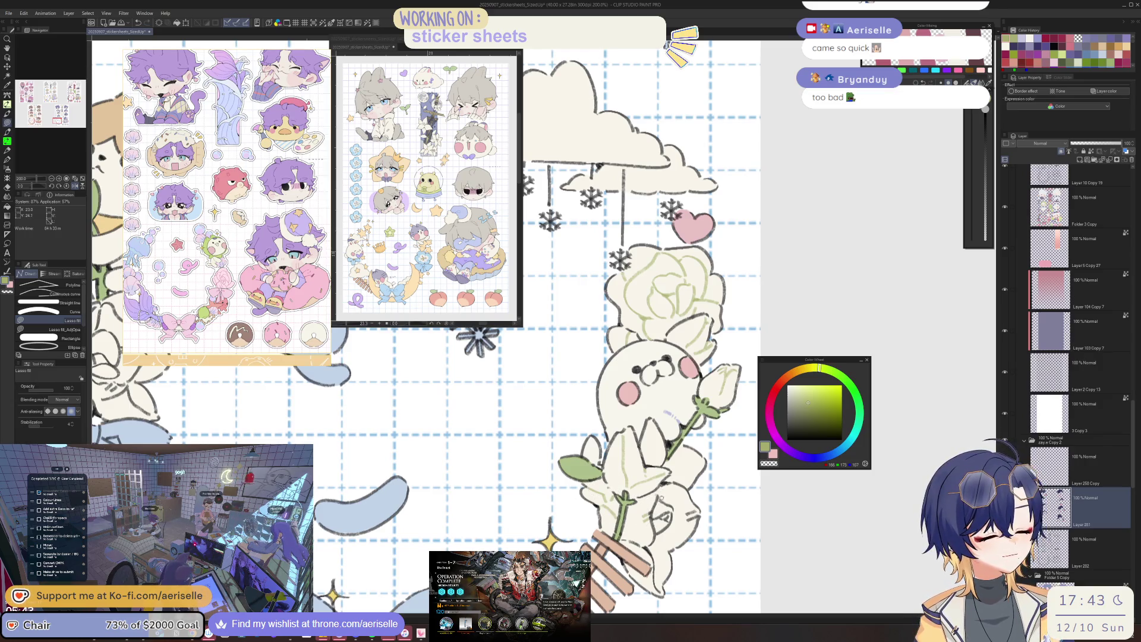
key(p)
key(u)
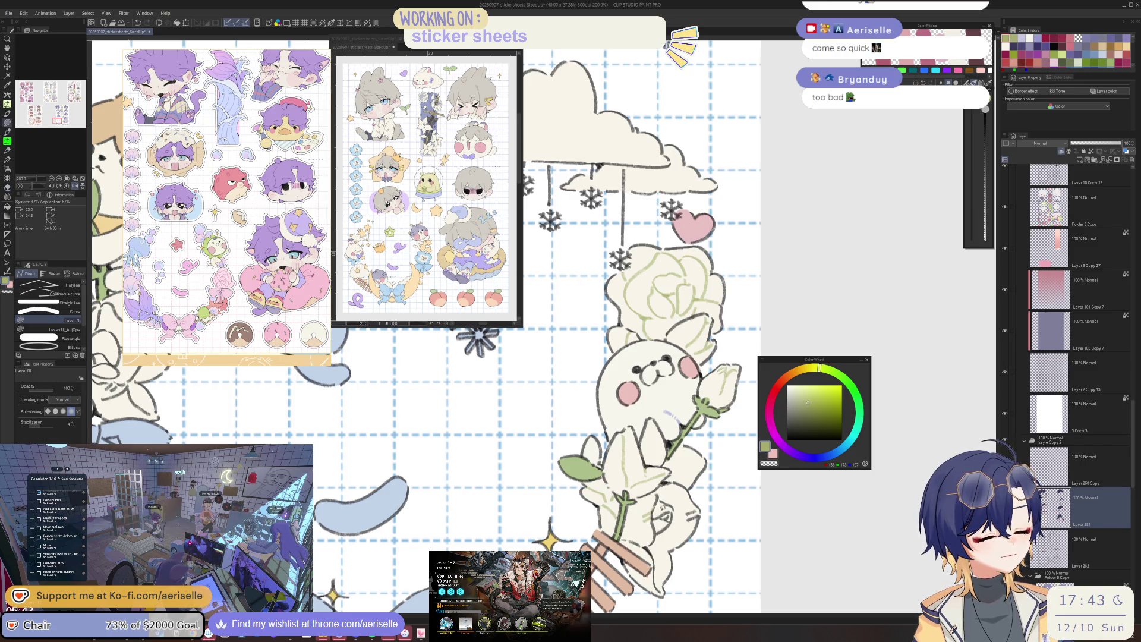
key(e)
key(u)
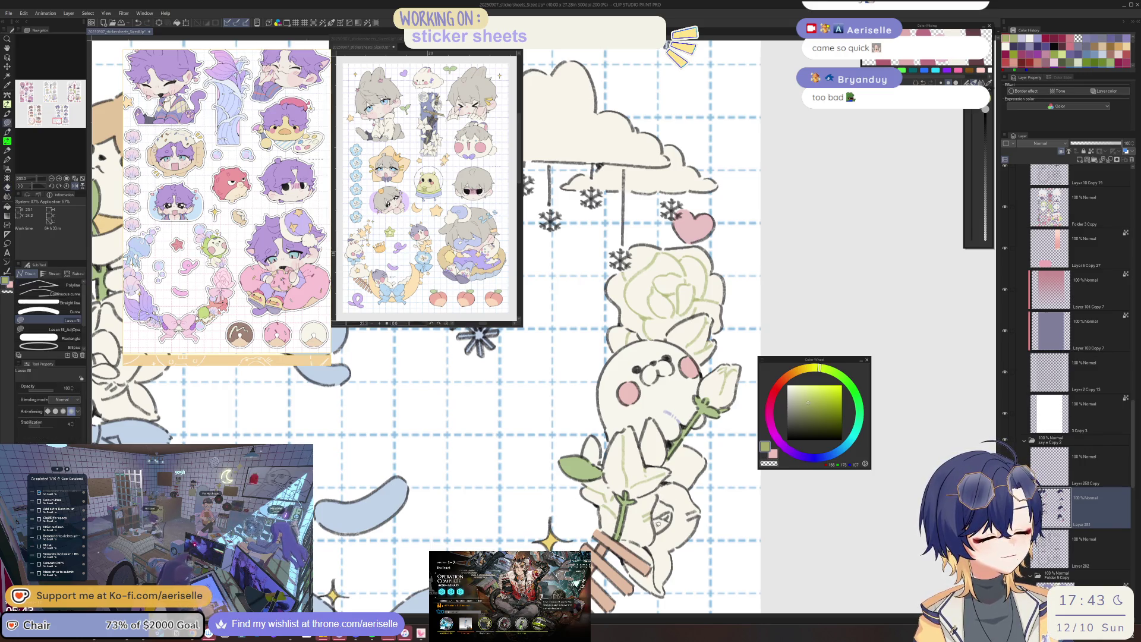
drag(679, 514, 671, 501)
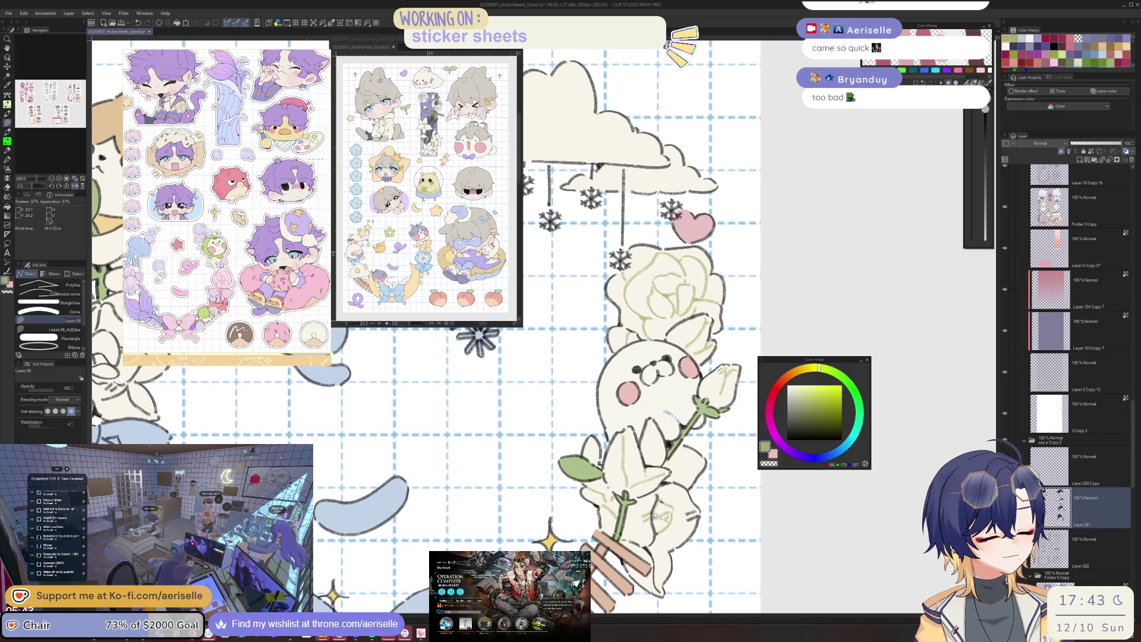
Cover the lily petal's inner grey outline with cream on the lower bunny sticker.
drag(695, 552, 662, 479)
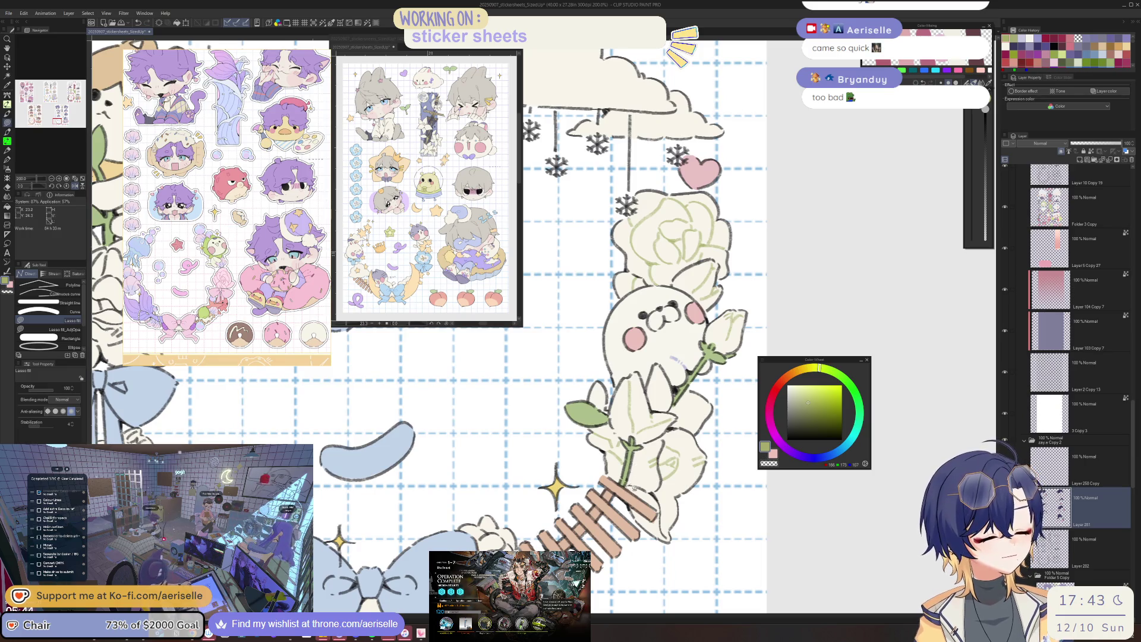
drag(671, 536, 676, 461)
scroll(660, 356, down, 3)
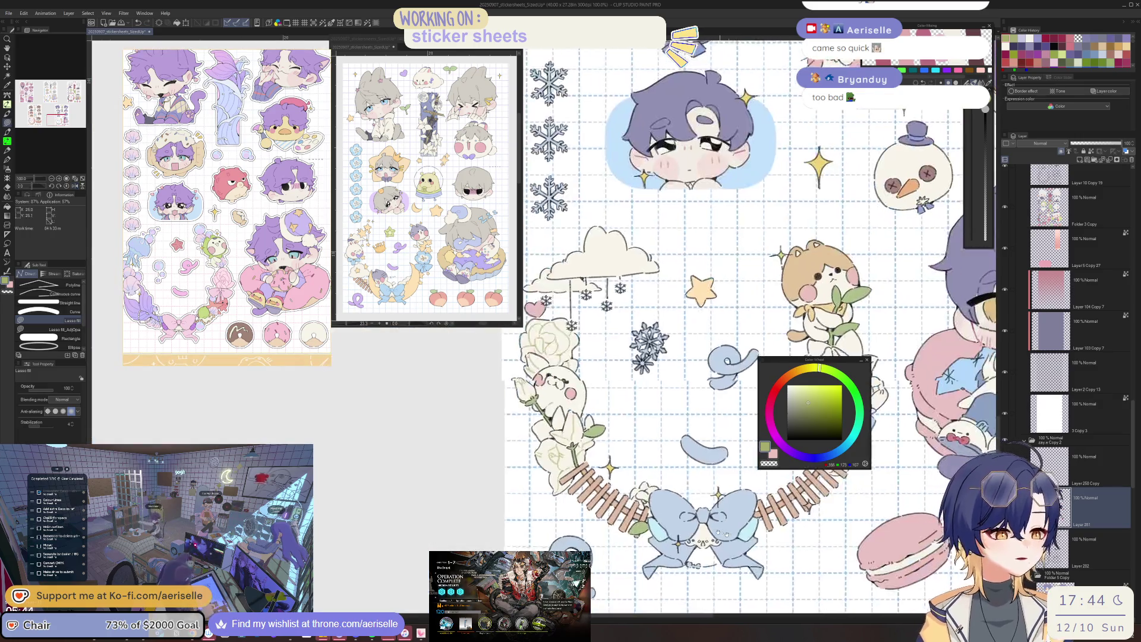
scroll(660, 357, up, 1)
scroll(637, 388, up, 1)
scroll(637, 387, up, 3)
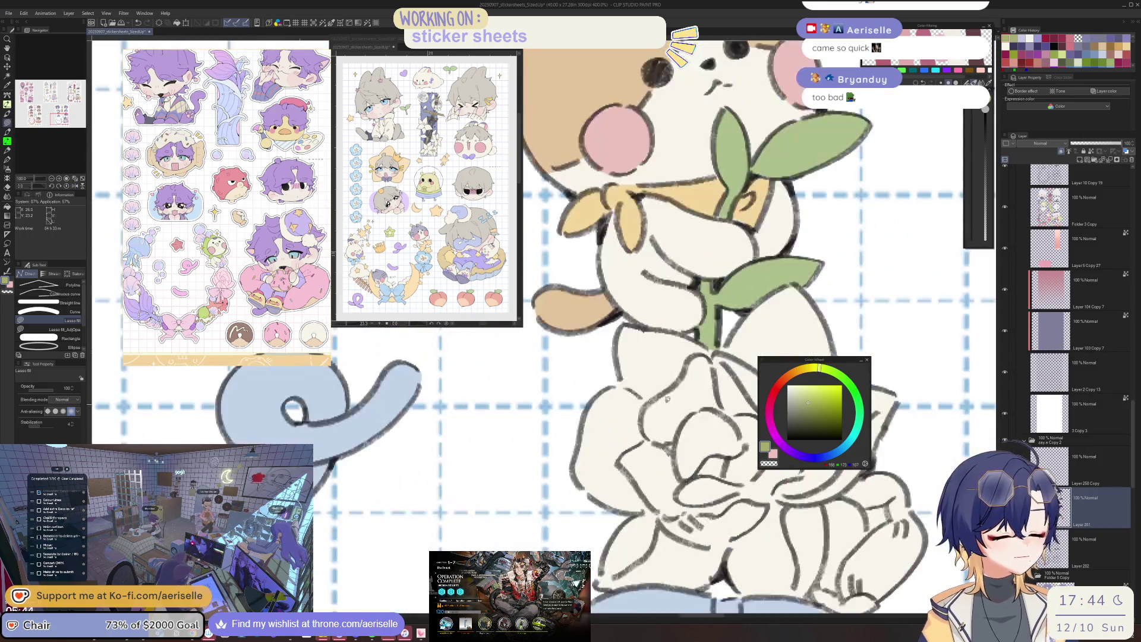
Cover the rose petal's inner outline with cream and redraw a line down the petal edge.
drag(637, 507, 628, 548)
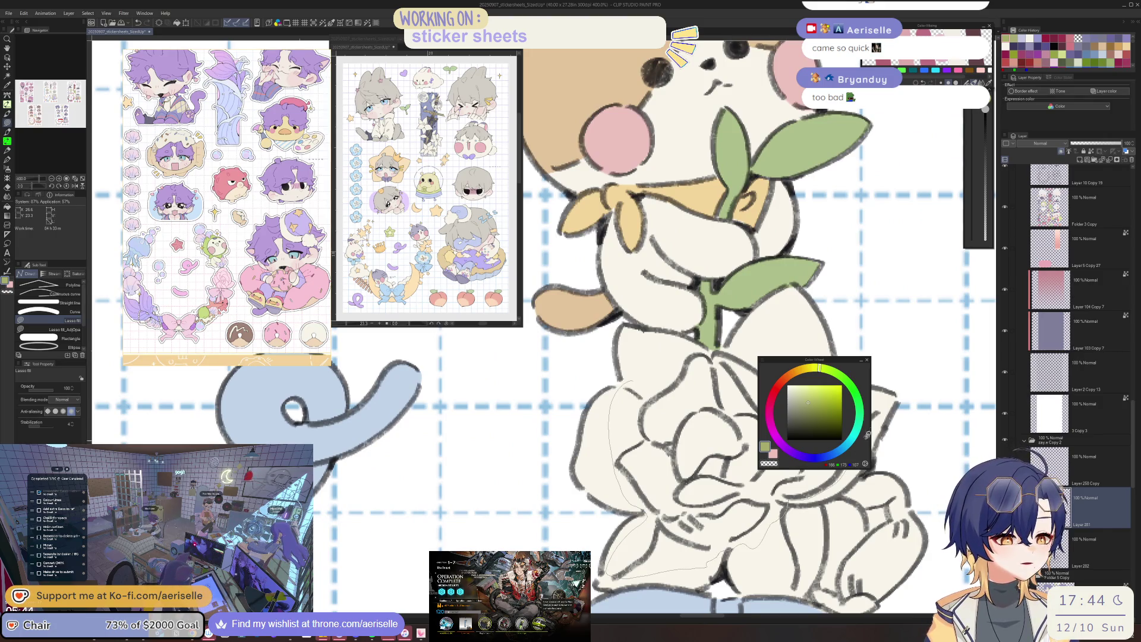
drag(745, 375, 611, 410)
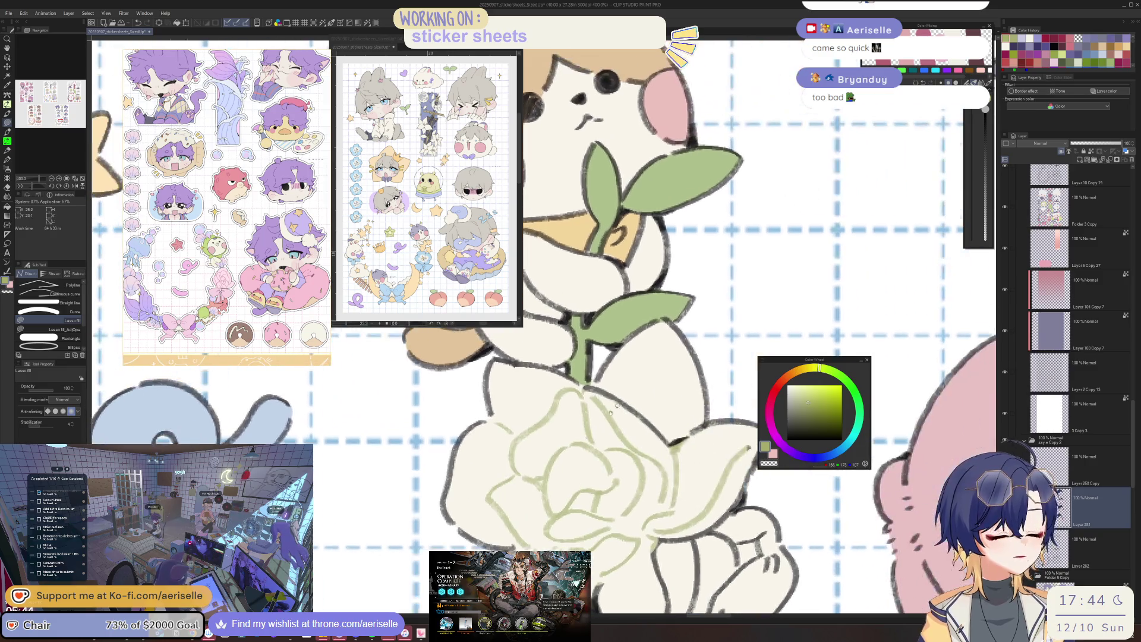
scroll(602, 485, down, 5)
scroll(623, 463, up, 1)
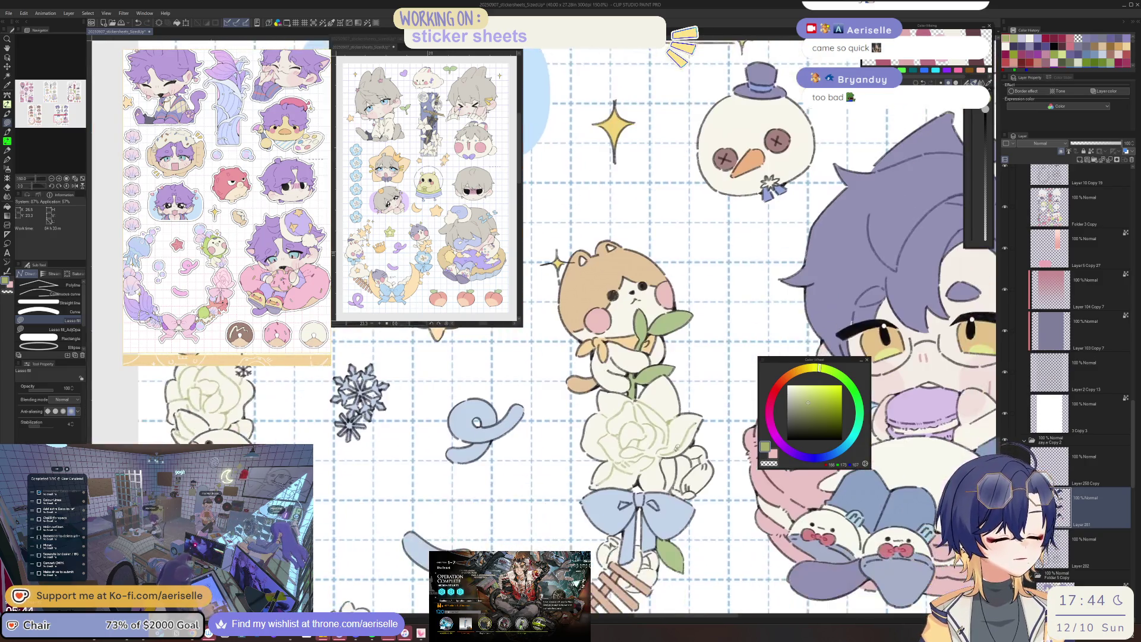
scroll(673, 451, up, 5)
key(ctrl+z)
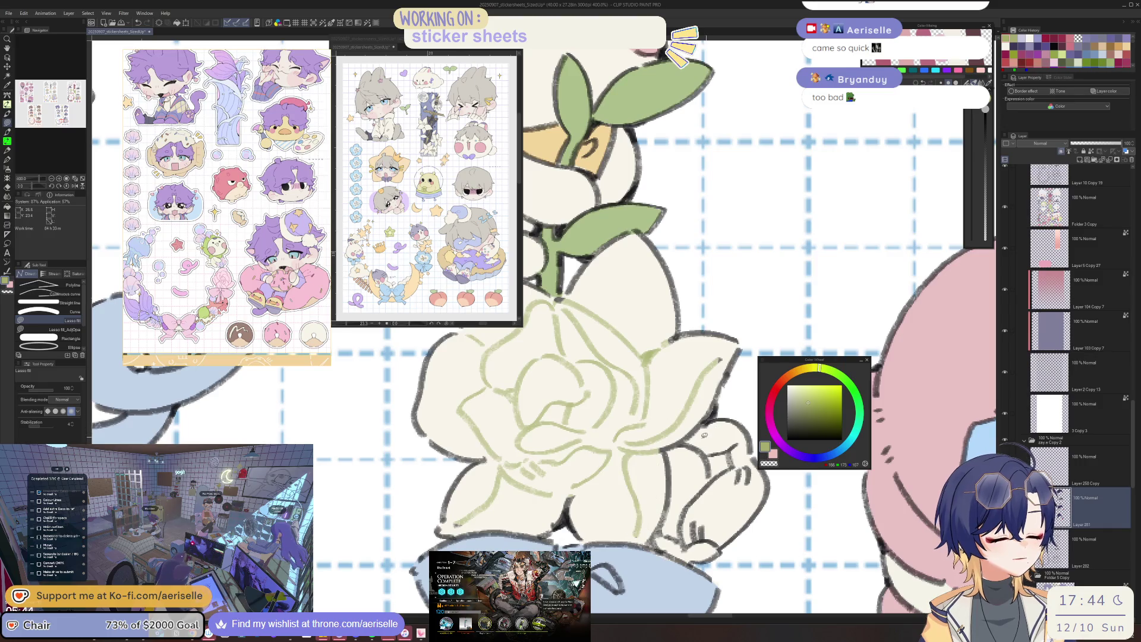
drag(674, 446, 669, 533)
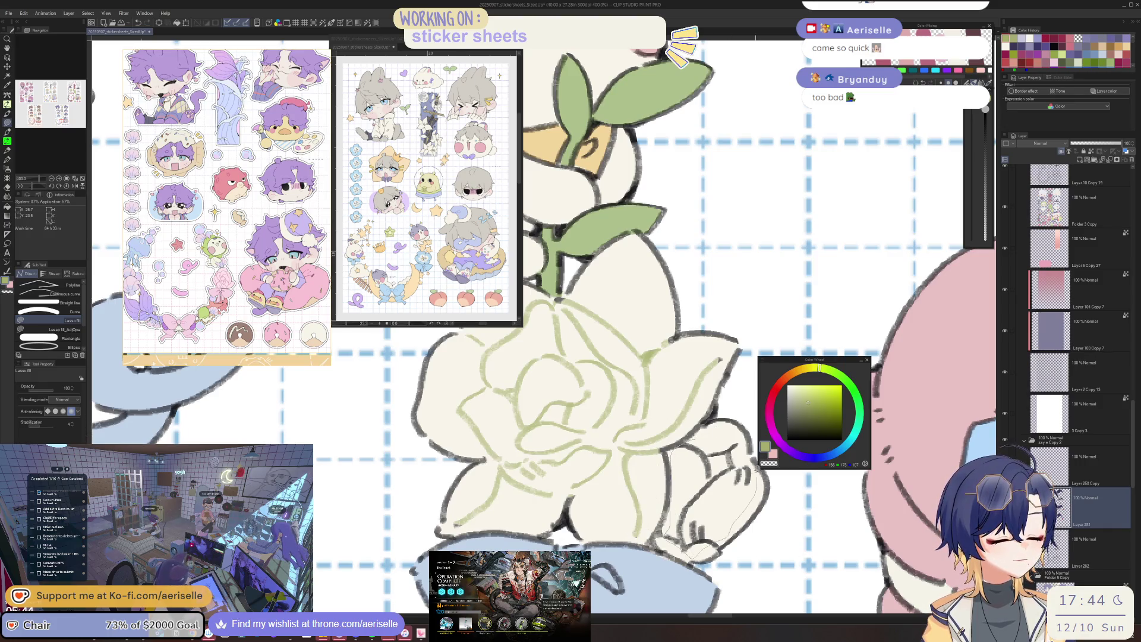
key(e)
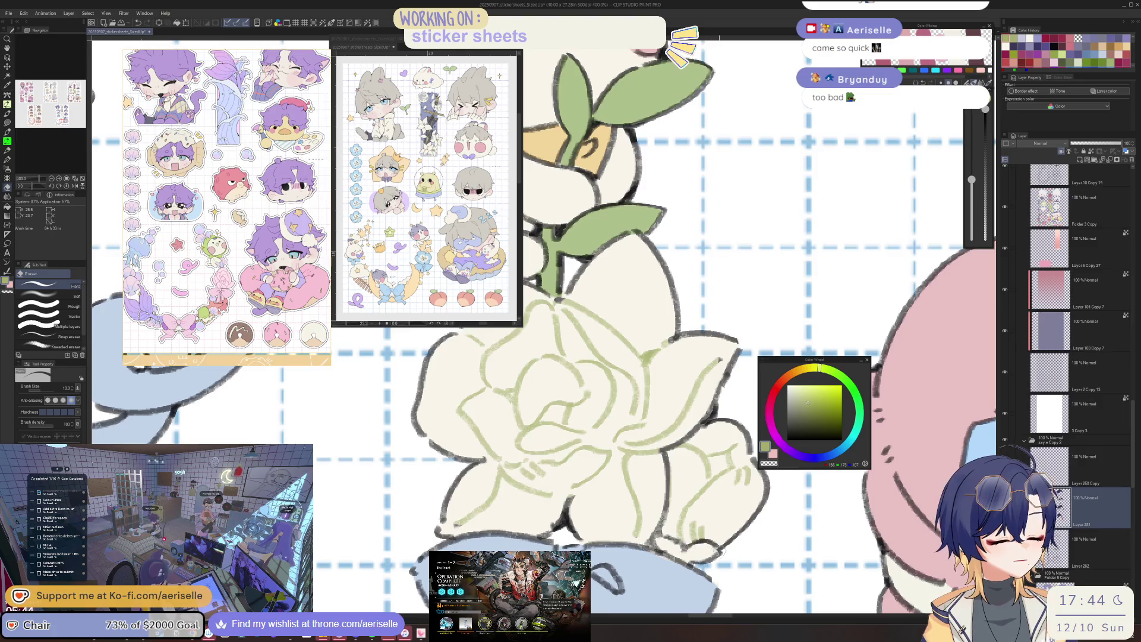
scroll(565, 228, down, 5)
key(p)
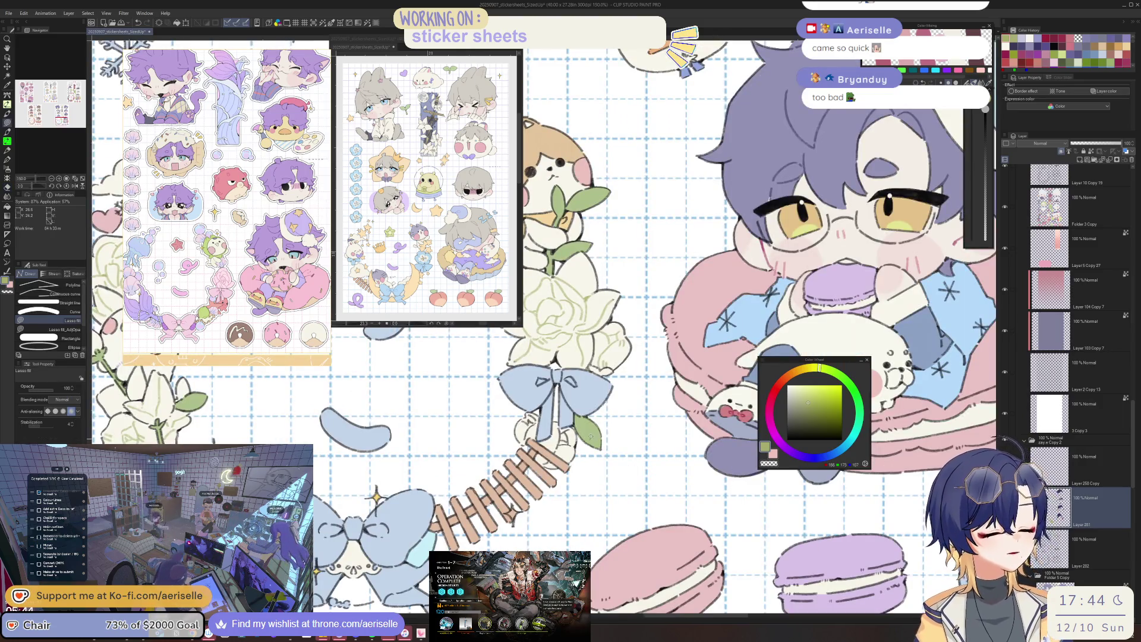
scroll(553, 456, up, 2)
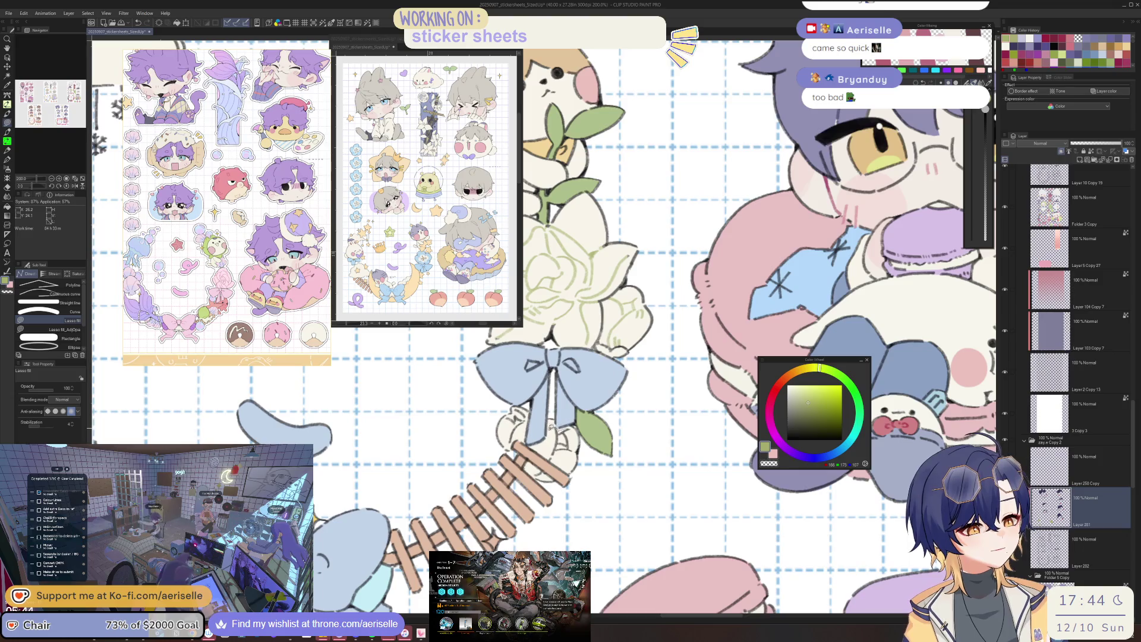
scroll(555, 459, up, 1)
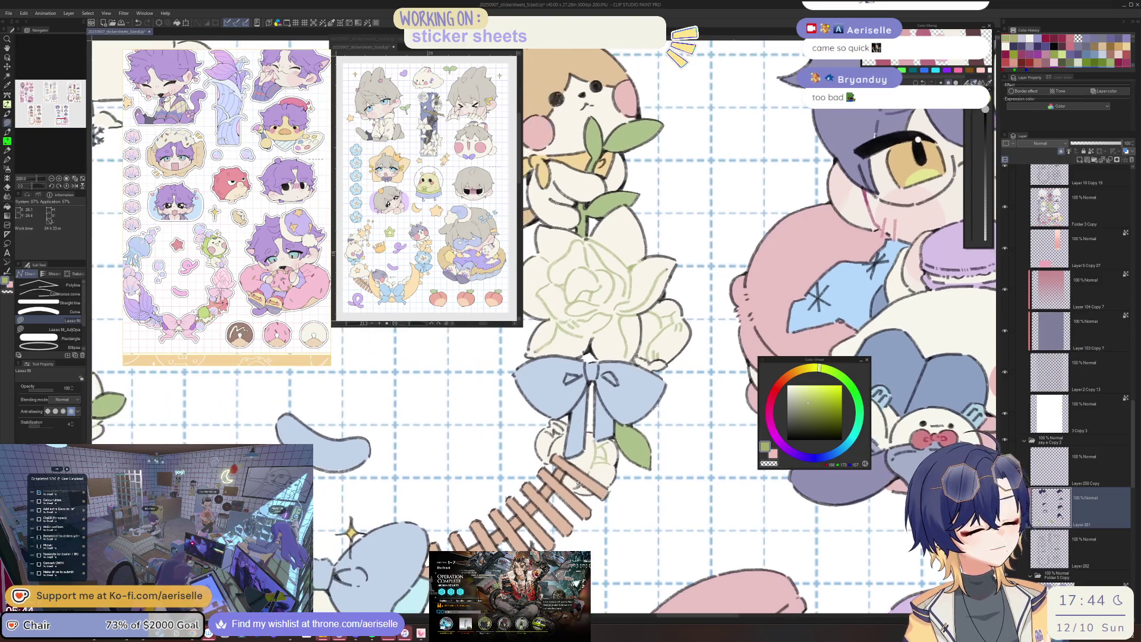
scroll(555, 459, up, 2)
scroll(558, 446, up, 2)
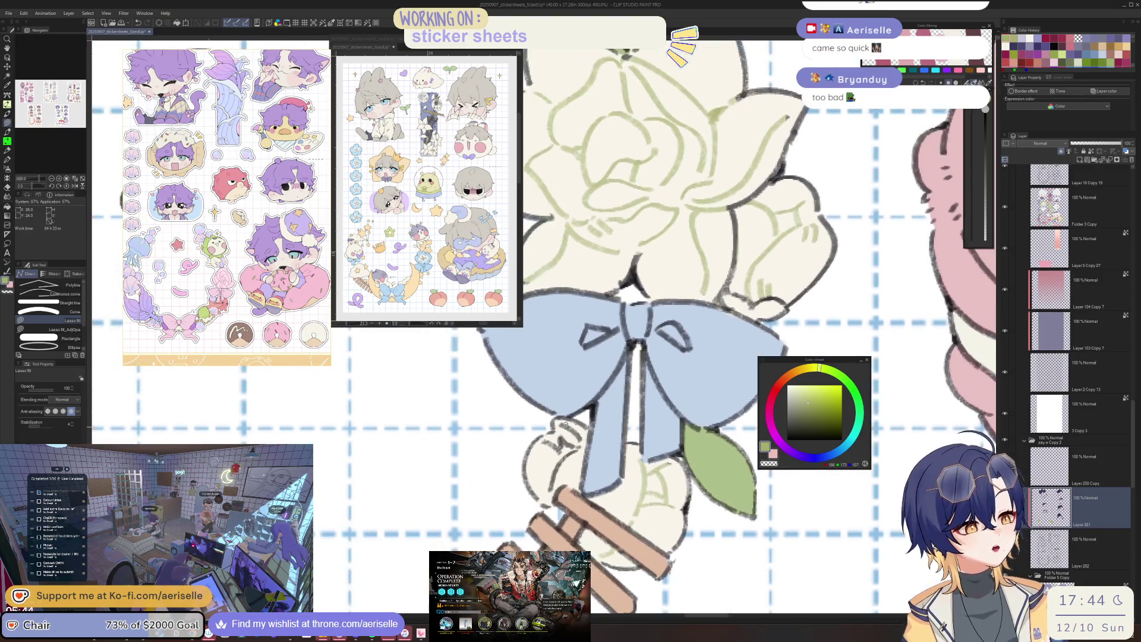
scroll(556, 446, down, 2)
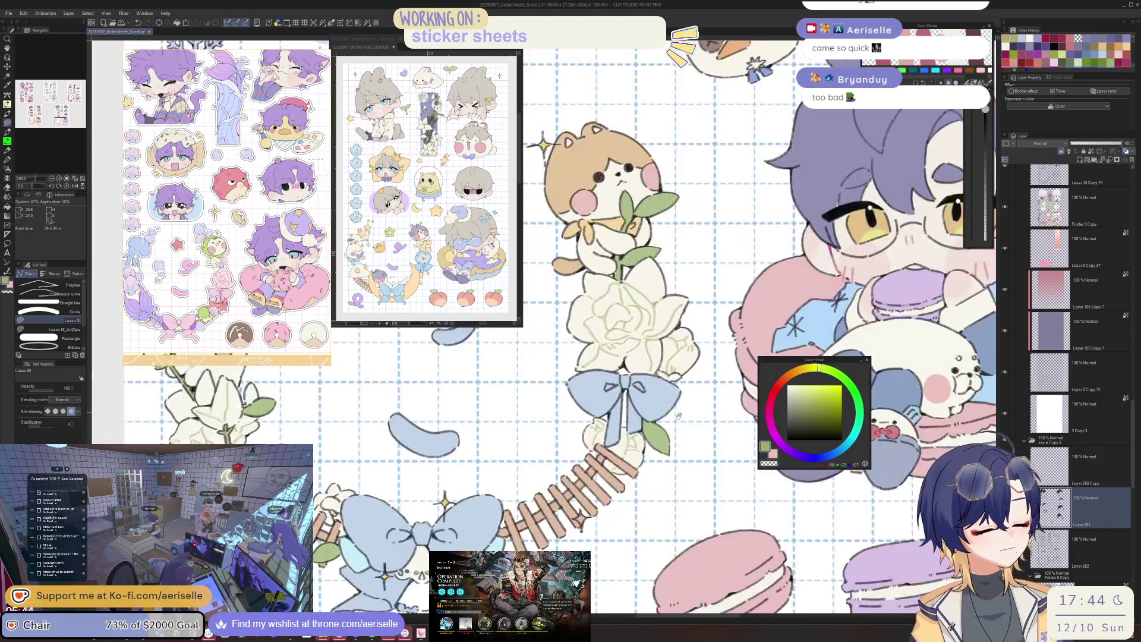
scroll(624, 459, down, 2)
scroll(677, 471, up, 3)
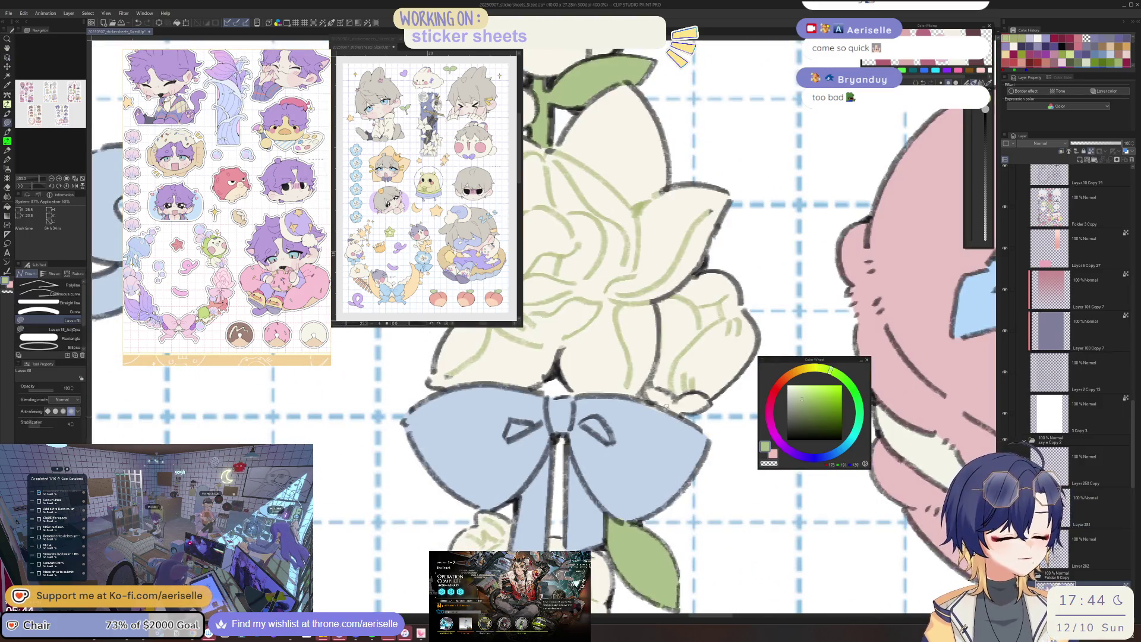
Paint a green leaf beside the blue bow, rotating the view and returning it upright.
drag(646, 419, 708, 397)
key(asciicircum)
key(asciicircum)
key(asciicircum)
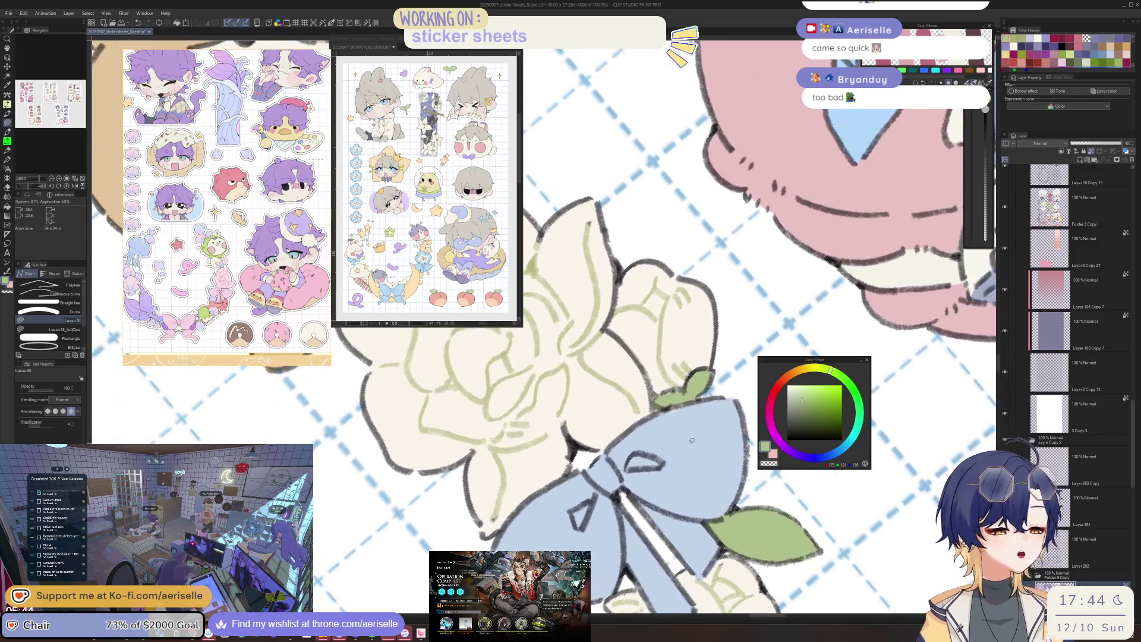
scroll(700, 402, down, 3)
key(minus)
key(minus)
key(minus)
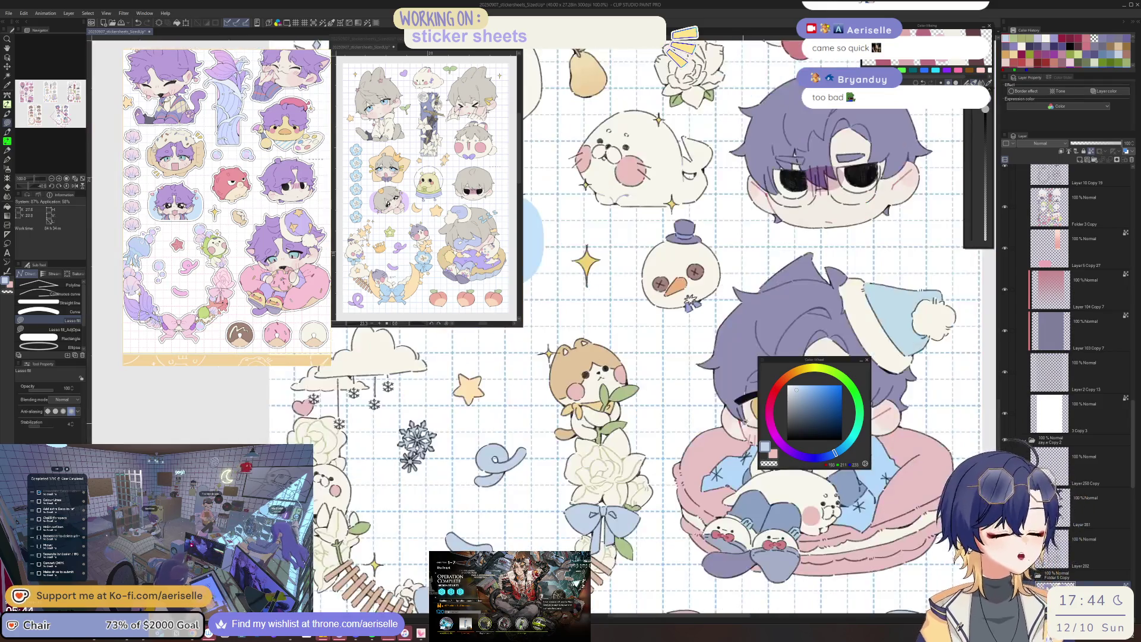
scroll(699, 402, up, 1)
key(asciicircum)
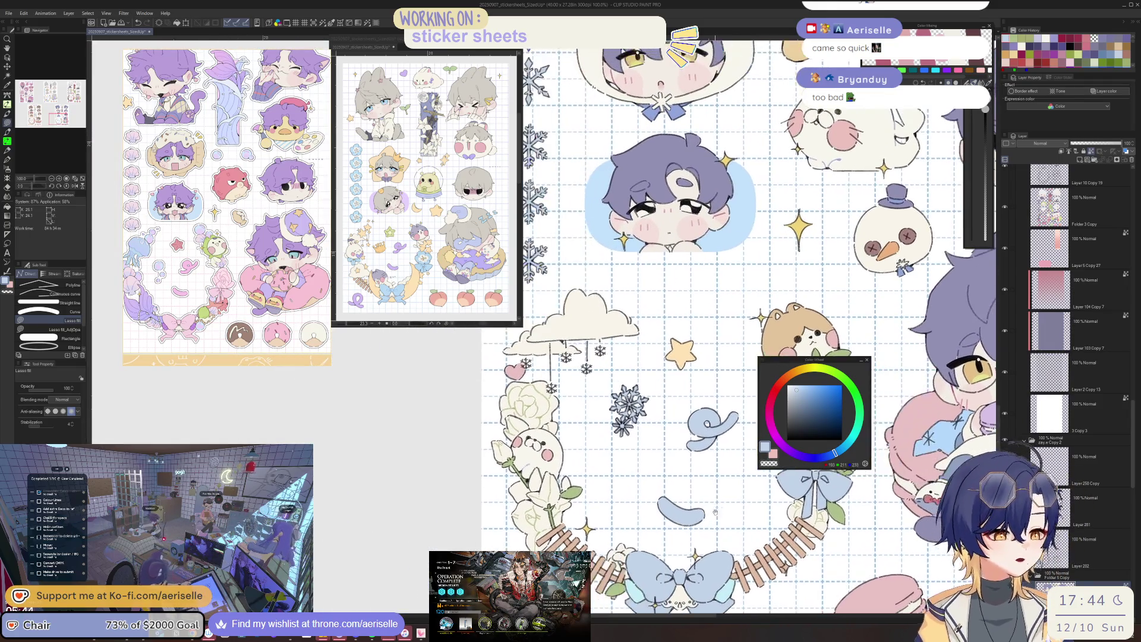
key(minus)
scroll(699, 402, up, 1)
scroll(699, 402, up, 4)
key(i)
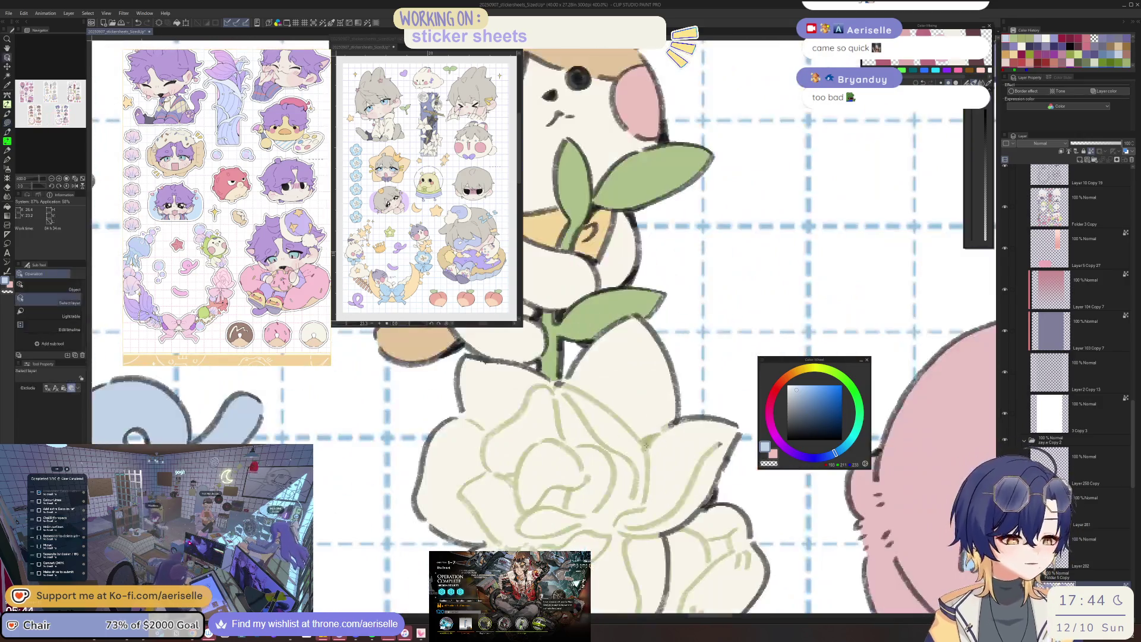
scroll(673, 404, down, 4)
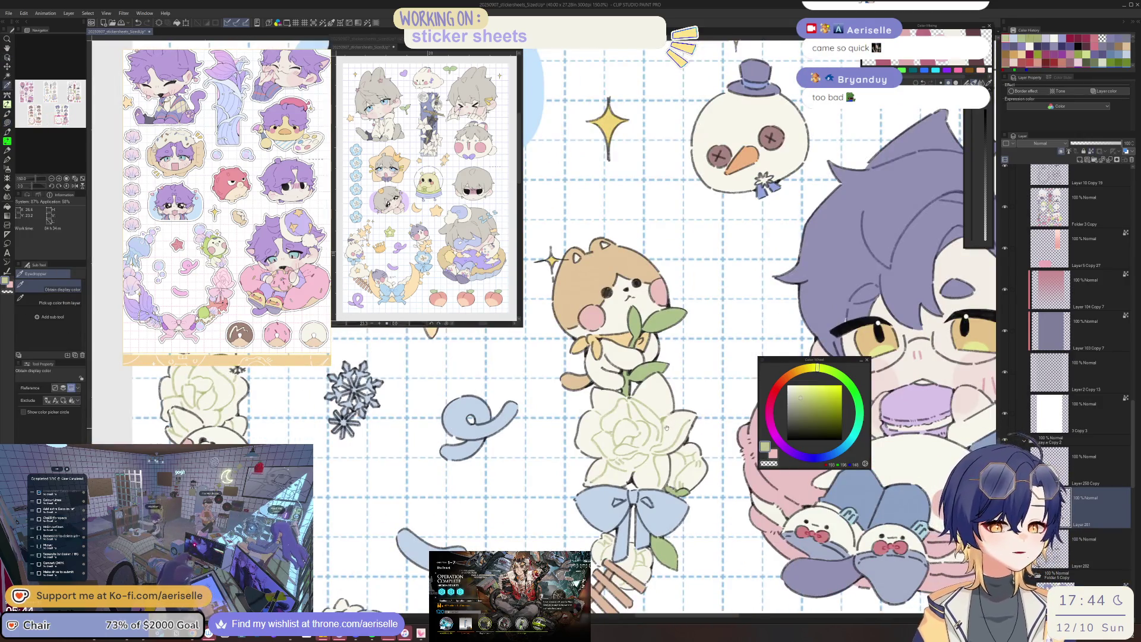
scroll(638, 402, up, 4)
scroll(637, 404, down, 4)
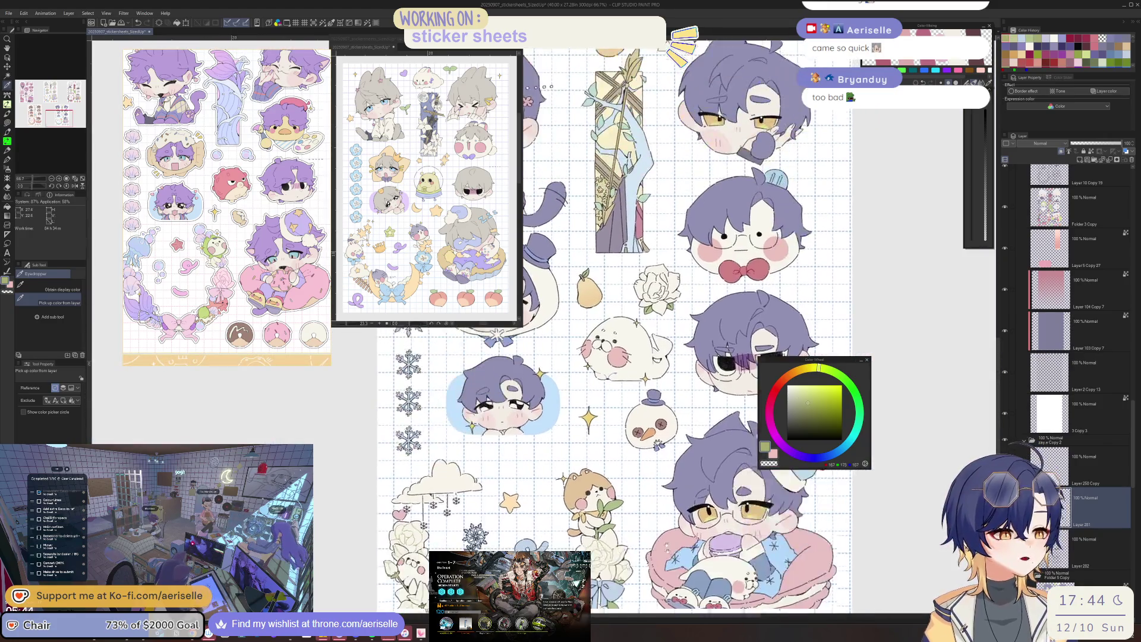
Draw soft green lines along the white blossom's lower edge, right petal and centre.
drag(637, 403, 615, 539)
scroll(616, 539, up, 4)
key(u)
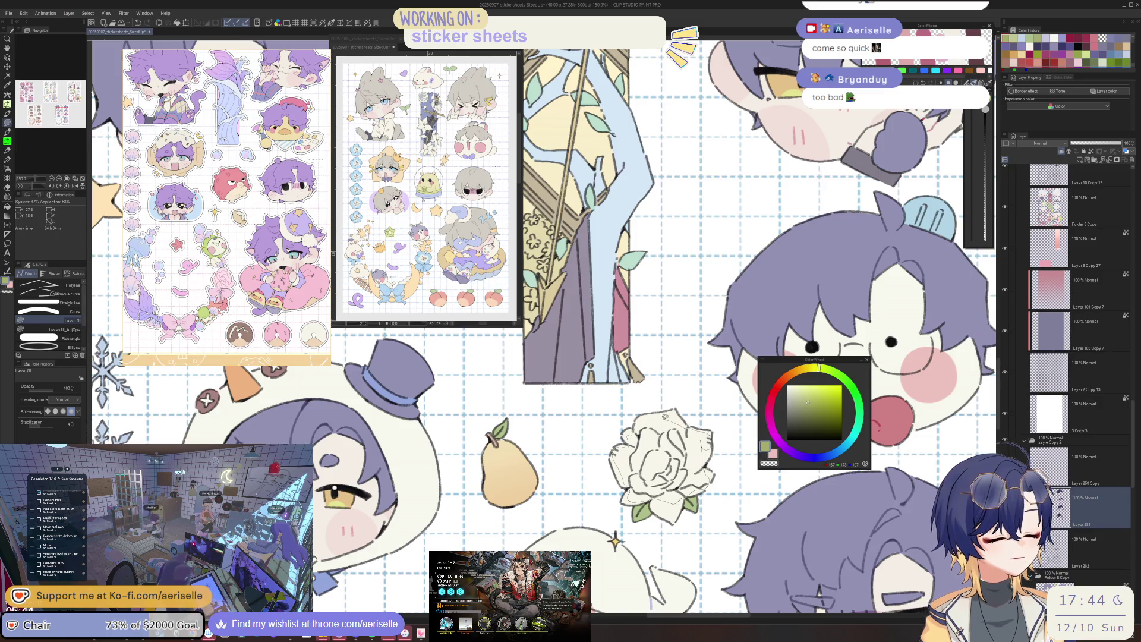
scroll(651, 420, down, 3)
scroll(664, 460, up, 3)
scroll(667, 460, up, 3)
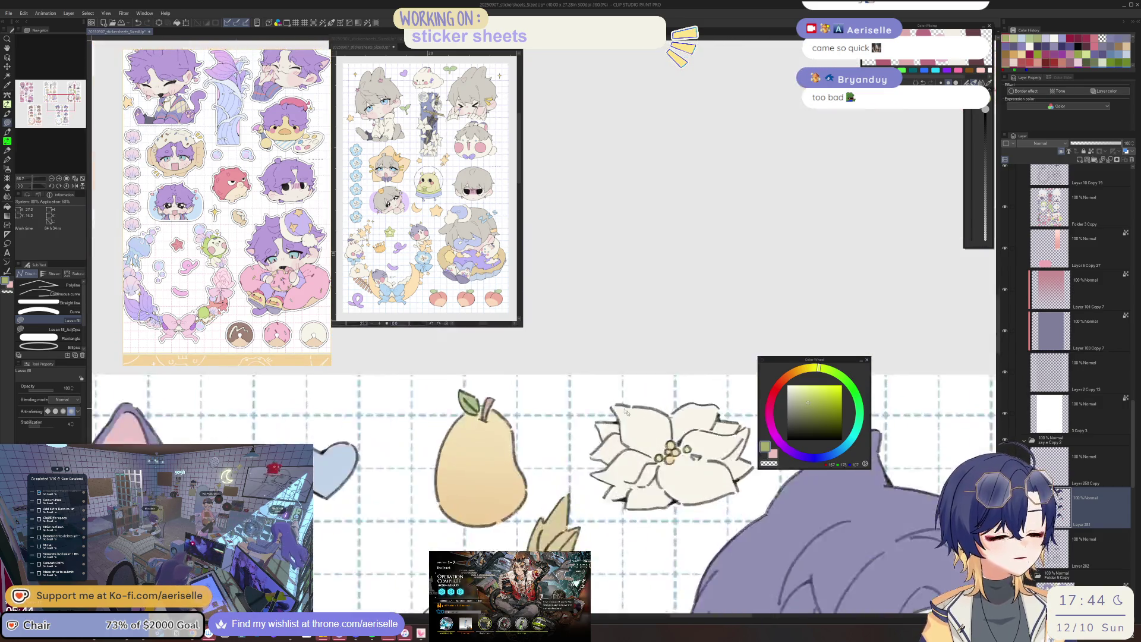
scroll(621, 433, up, 2)
drag(614, 568, 680, 588)
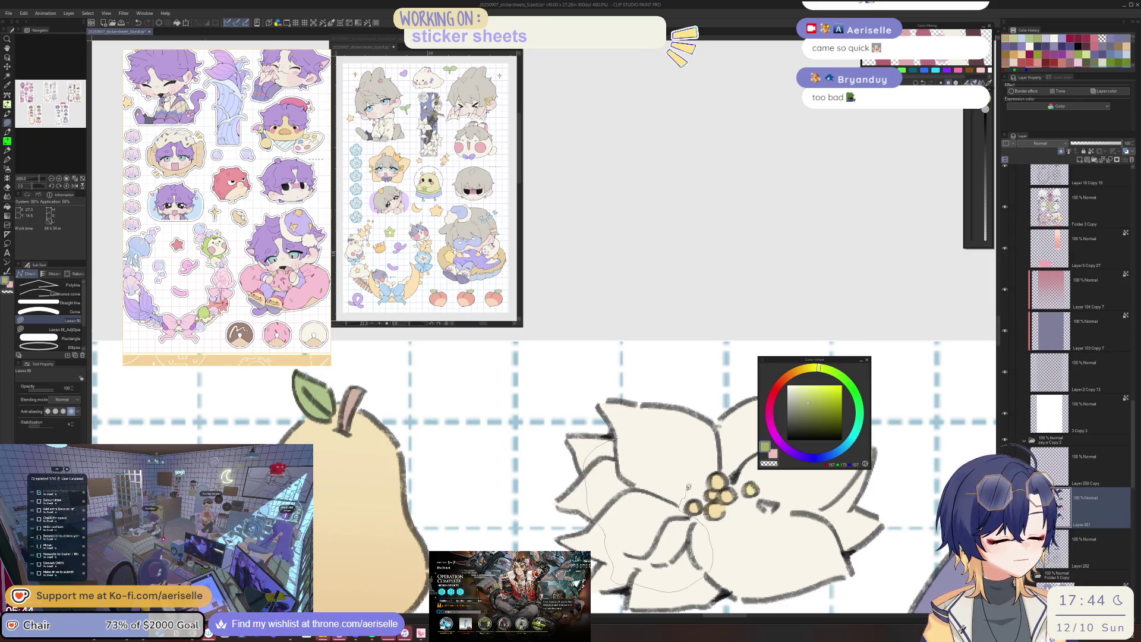
mouse_move(710, 465)
mouse_down()
mouse_move(616, 443)
mouse_move(726, 427)
mouse_up()
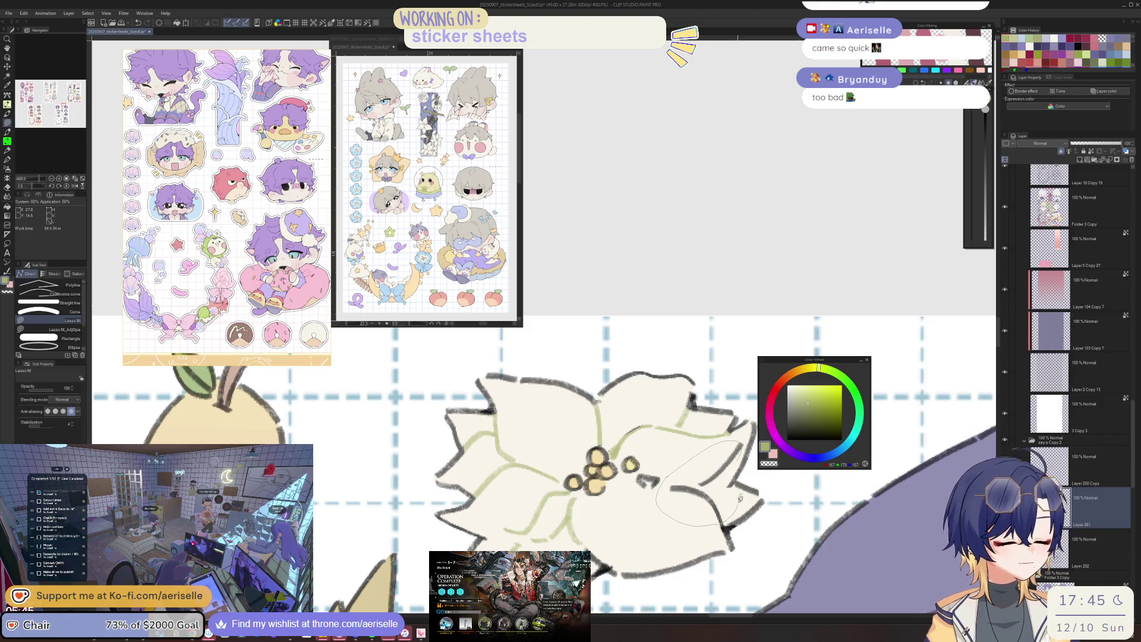
drag(740, 495, 673, 477)
mouse_move(733, 431)
mouse_down()
mouse_move(670, 473)
mouse_move(695, 504)
mouse_up()
drag(740, 457, 700, 483)
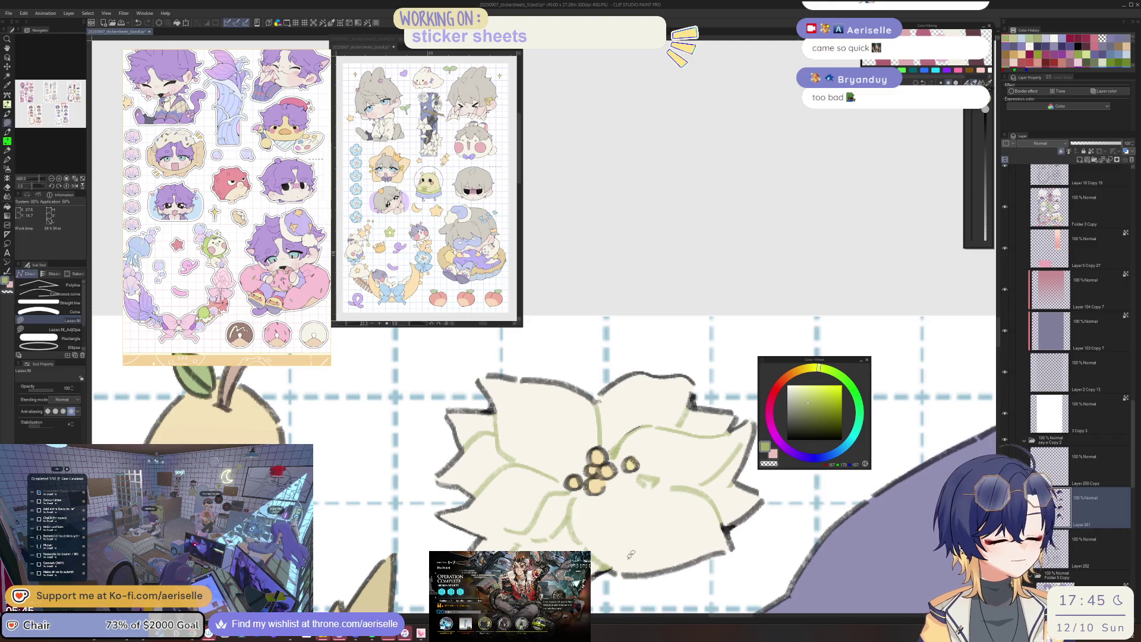
Flood-fill the blossom's left petal region and choose a lighter drawing shade.
key(e)
scroll(647, 545, down, 3)
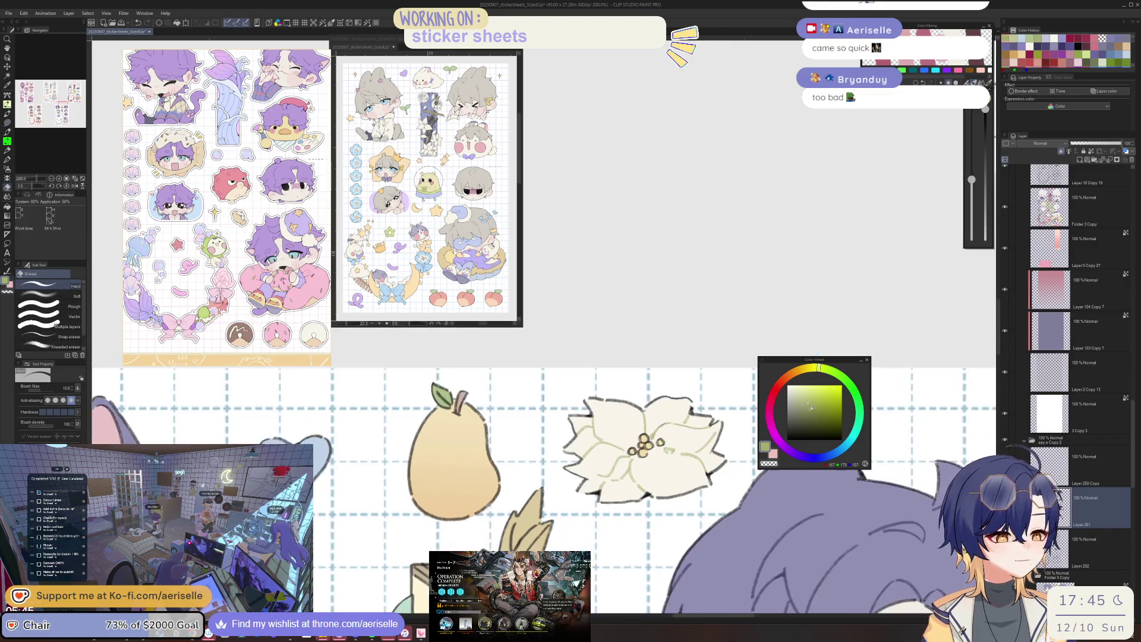
key(g)
click(600, 438)
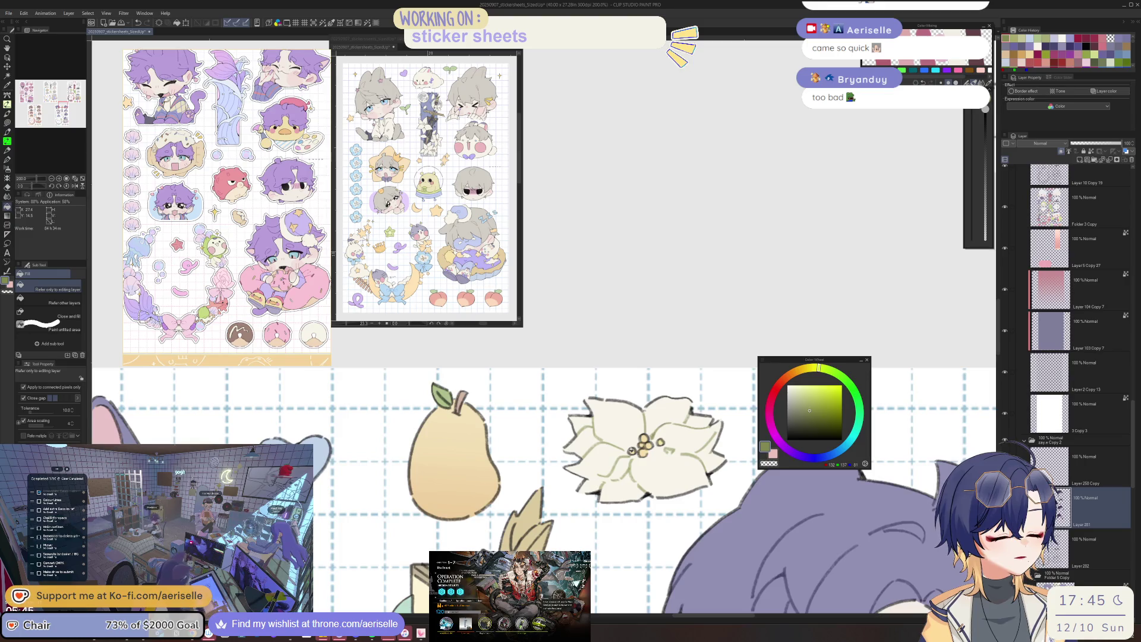
alt+click(699, 433)
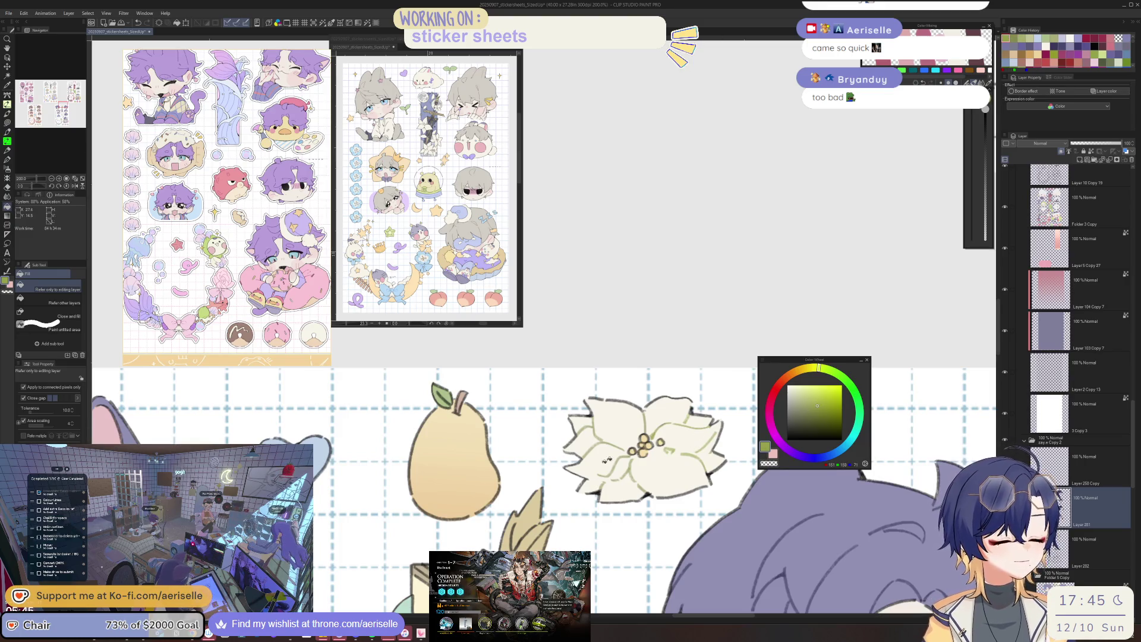
key(m)
scroll(673, 421, down, 5)
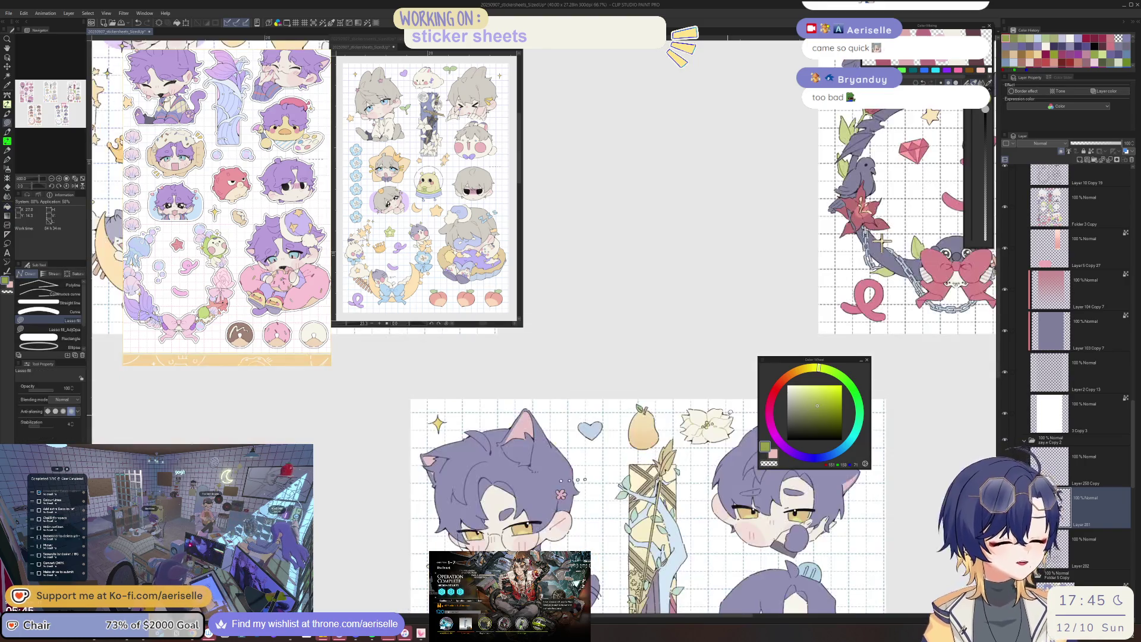
scroll(669, 420, down, 3)
scroll(666, 417, up, 3)
key(g)
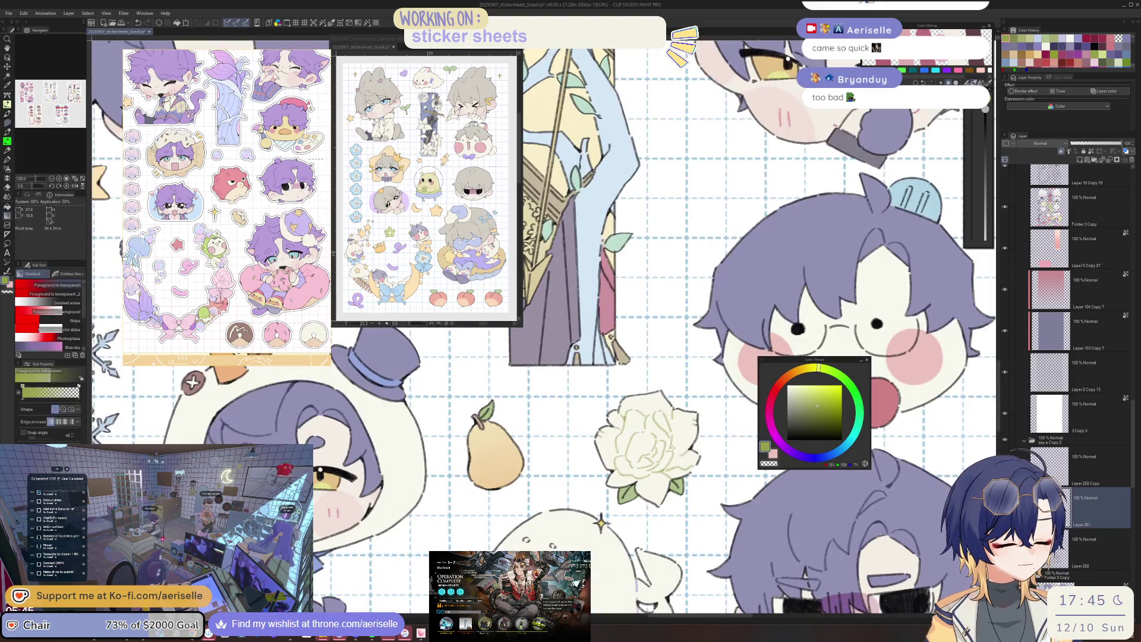
scroll(678, 454, down, 3)
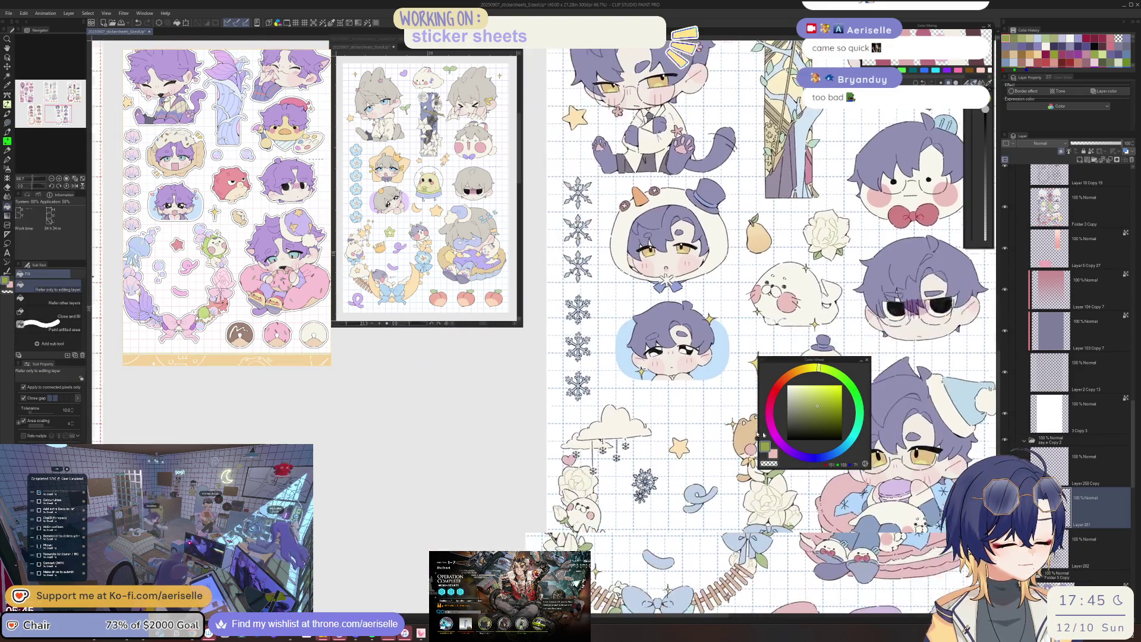
scroll(678, 454, up, 3)
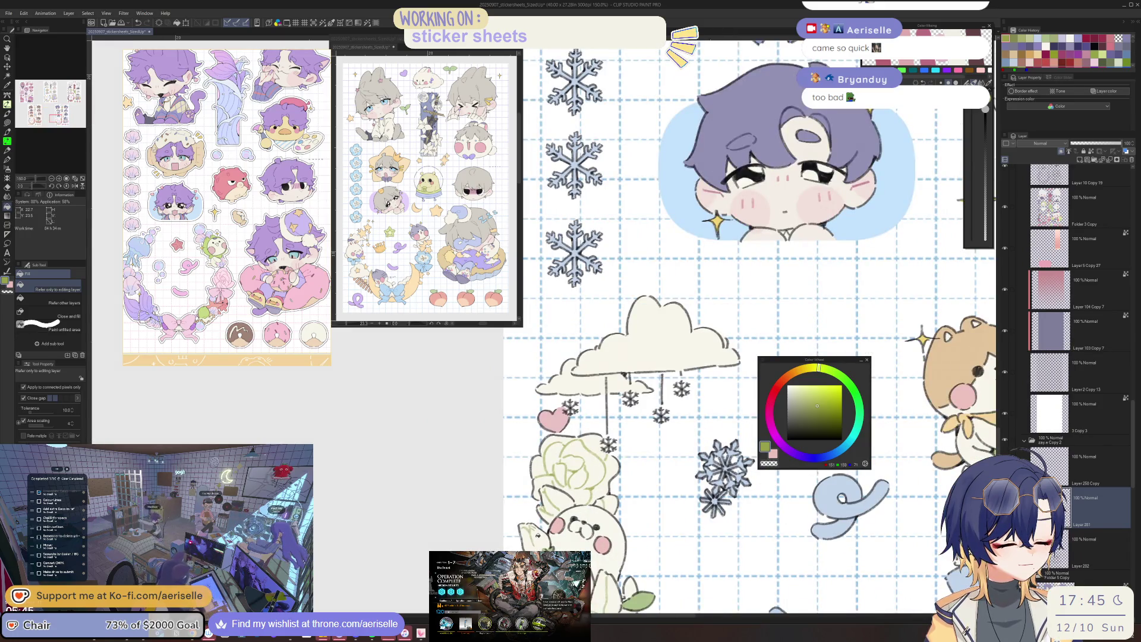
scroll(740, 330, down, 3)
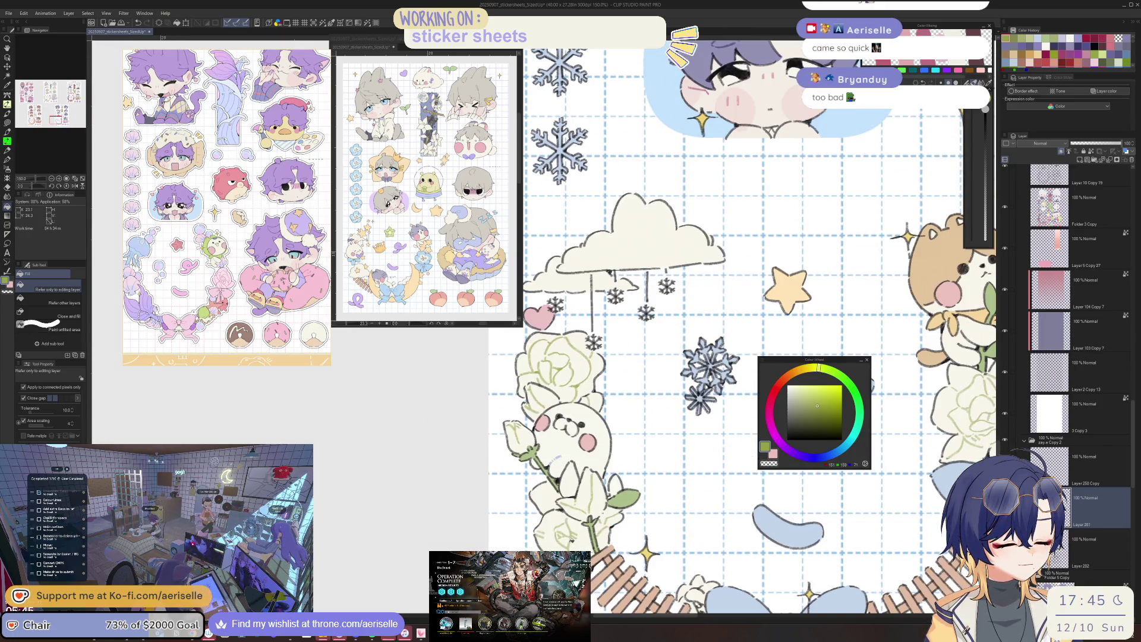
scroll(740, 330, down, 2)
scroll(740, 330, up, 5)
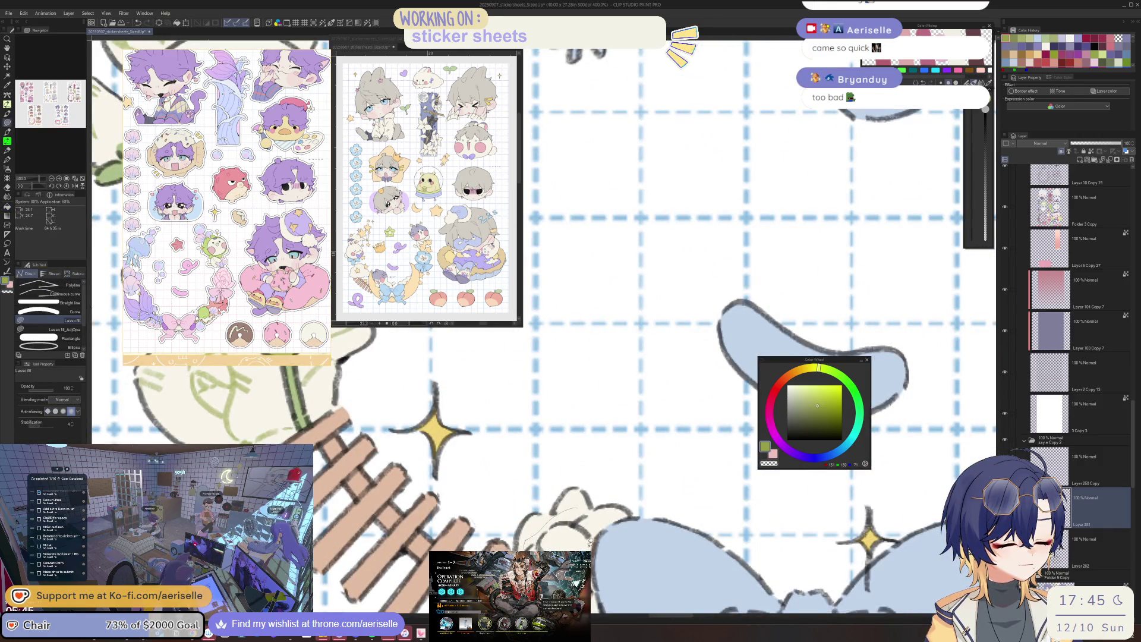
key(b)
scroll(740, 330, down, 3)
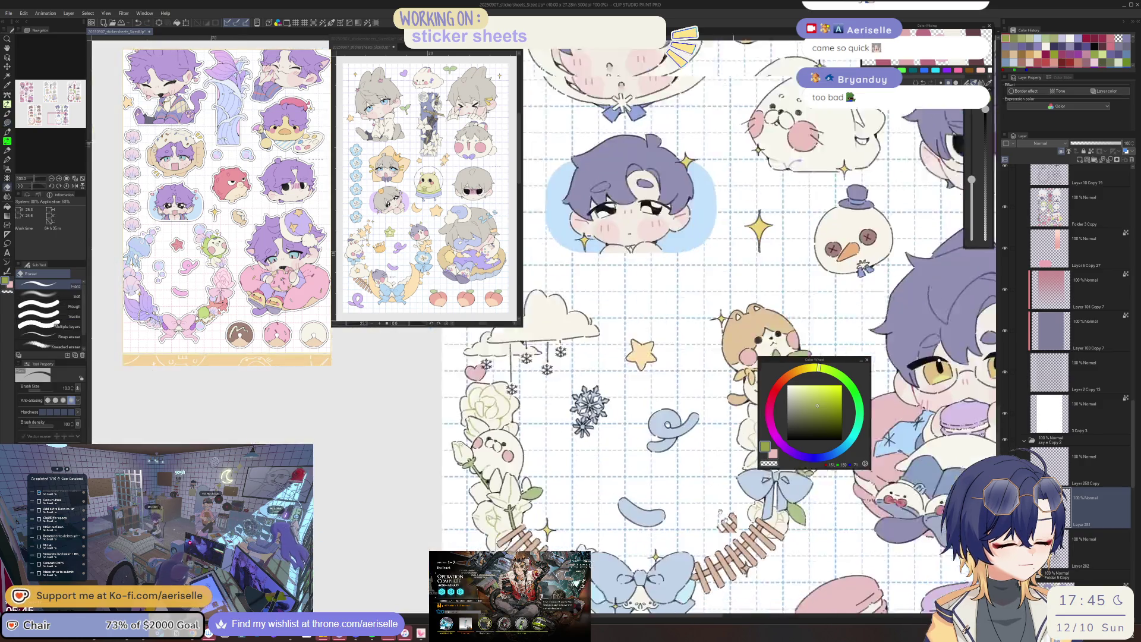
scroll(678, 330, up, 2)
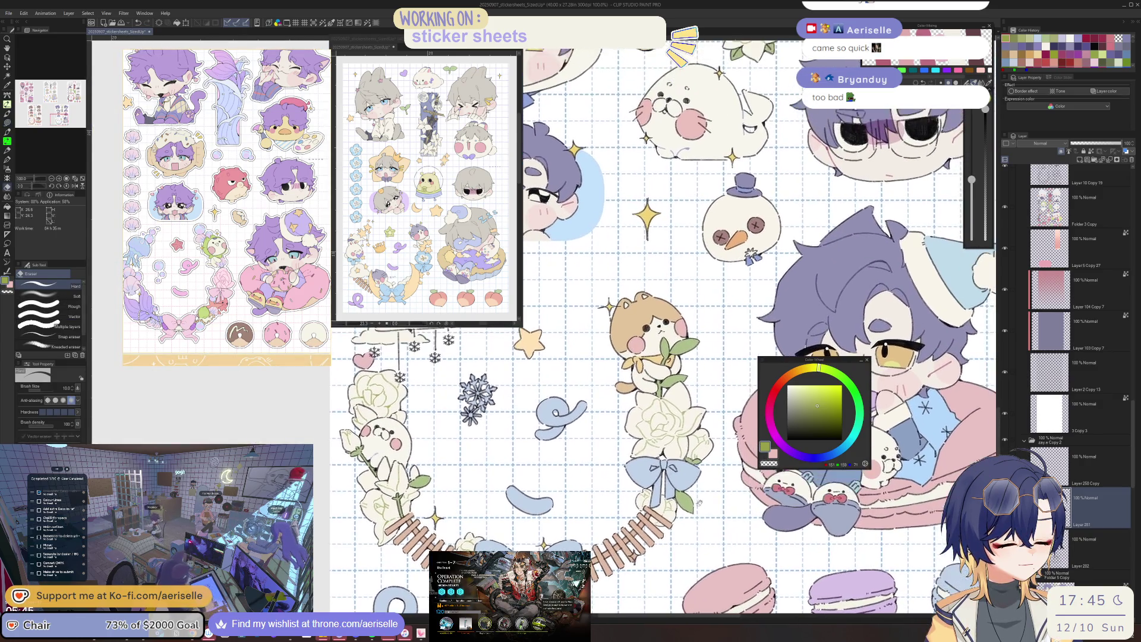
scroll(758, 331, up, 2)
key(g)
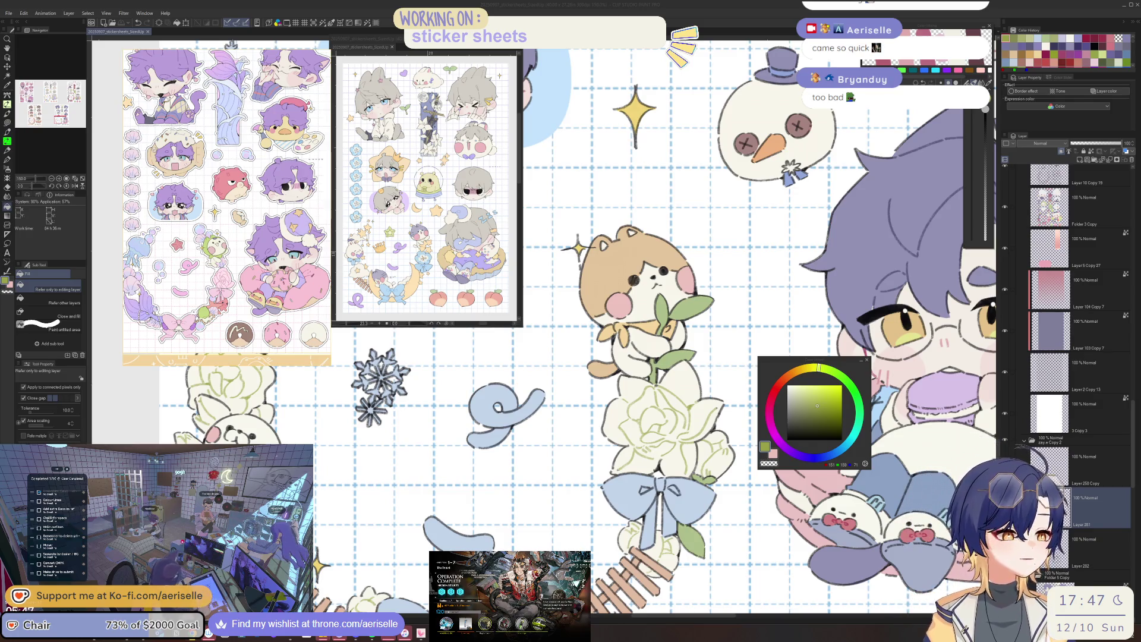
scroll(785, 351, down, 2)
scroll(792, 349, down, 1)
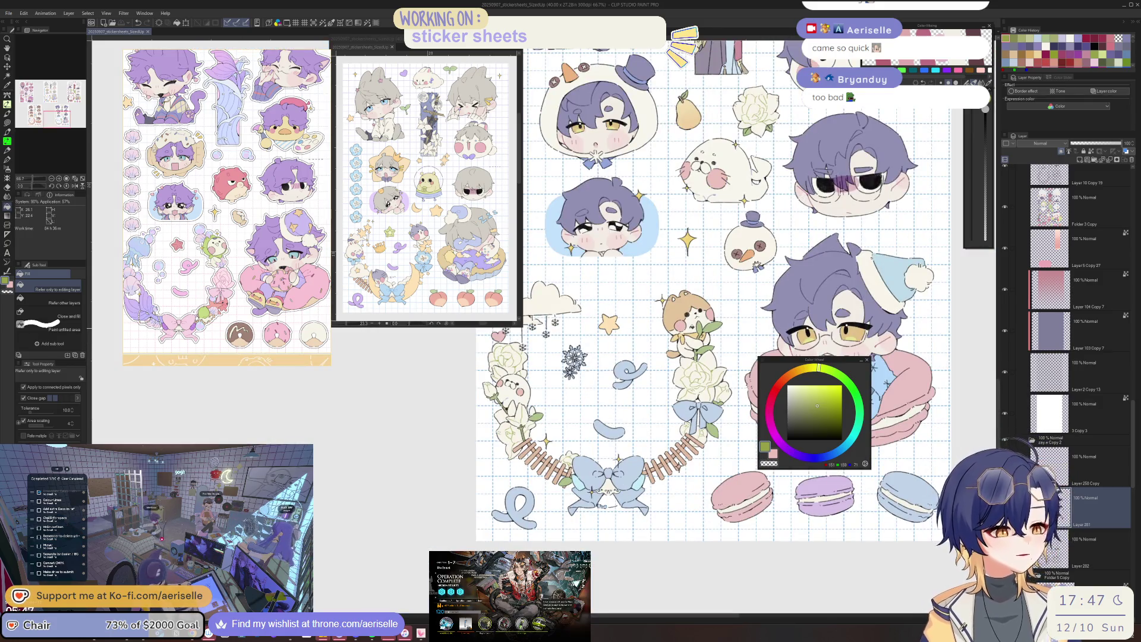
scroll(459, 508, up, 3)
Sample the bow's blue and recolour its grey line art light blue with a layer fill.
key(i)
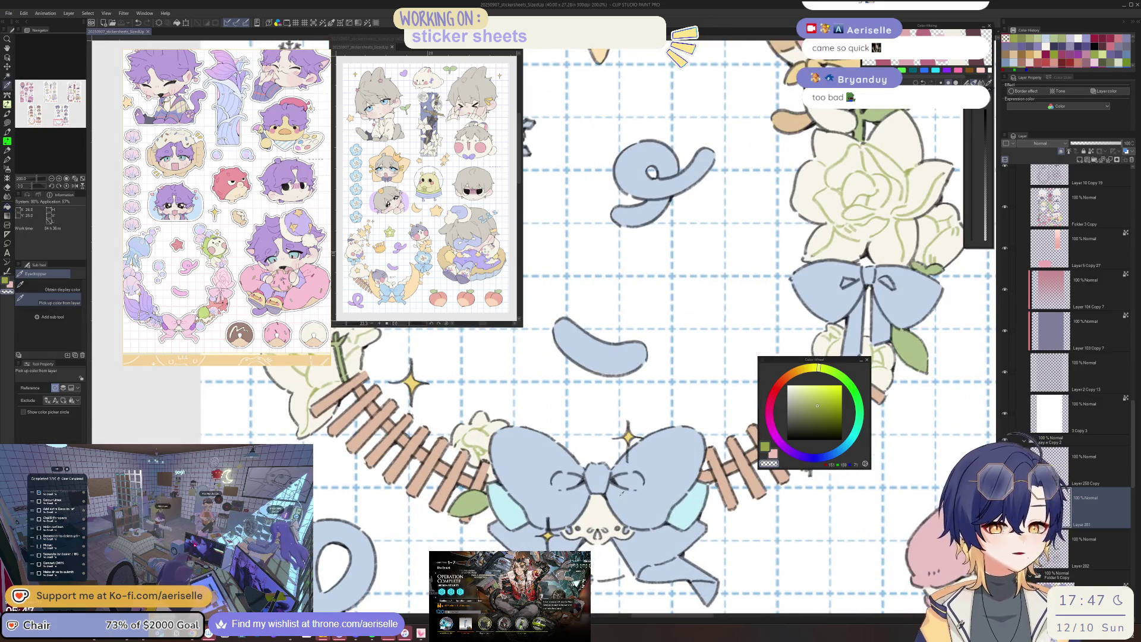
click(808, 471)
click(807, 470)
key(p)
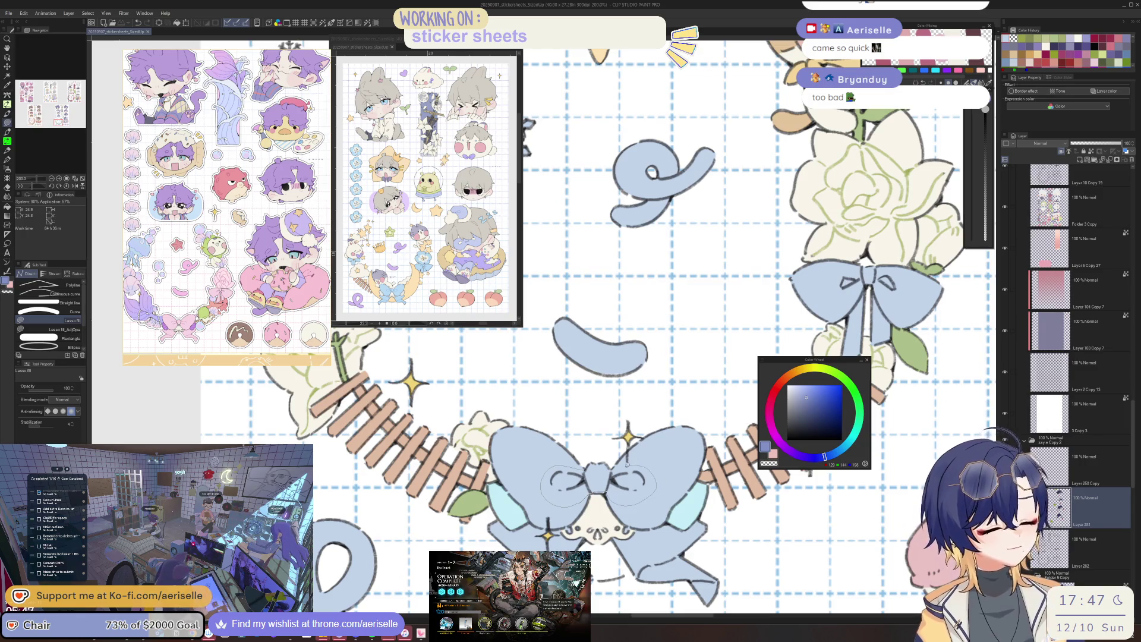
key(alt+BackSpace)
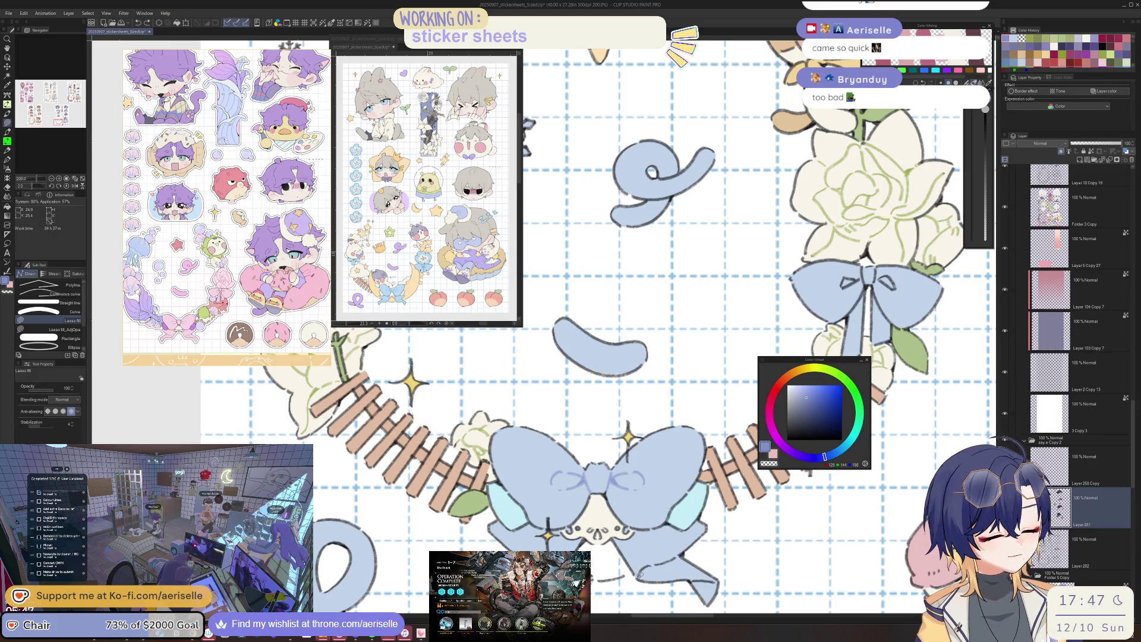
drag(606, 571, 595, 541)
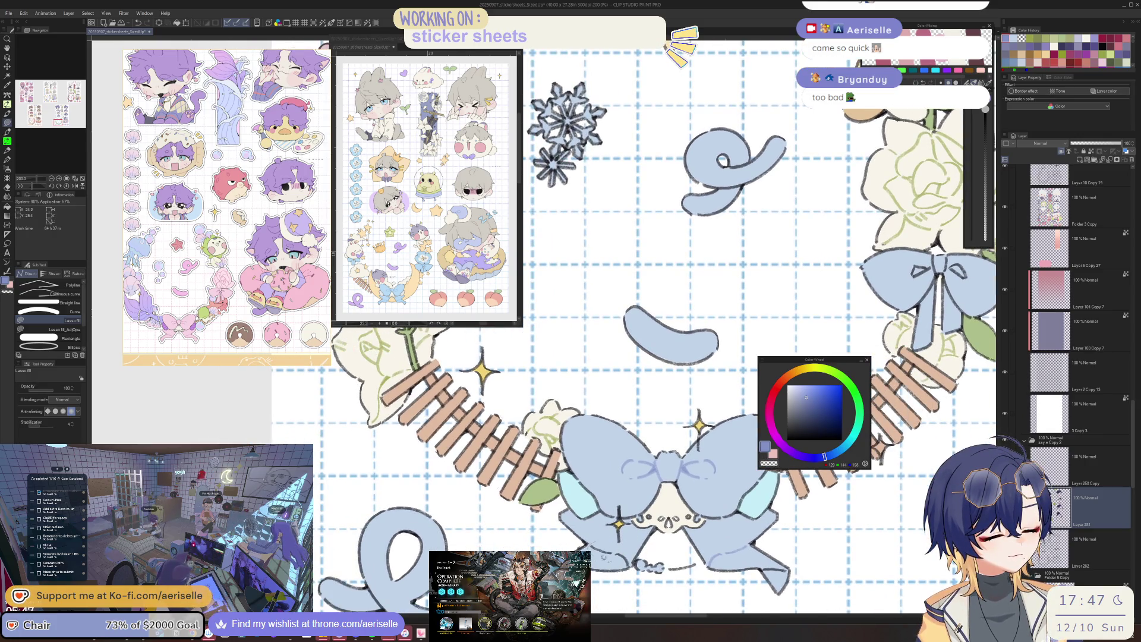
scroll(691, 536, down, 4)
scroll(695, 325, up, 2)
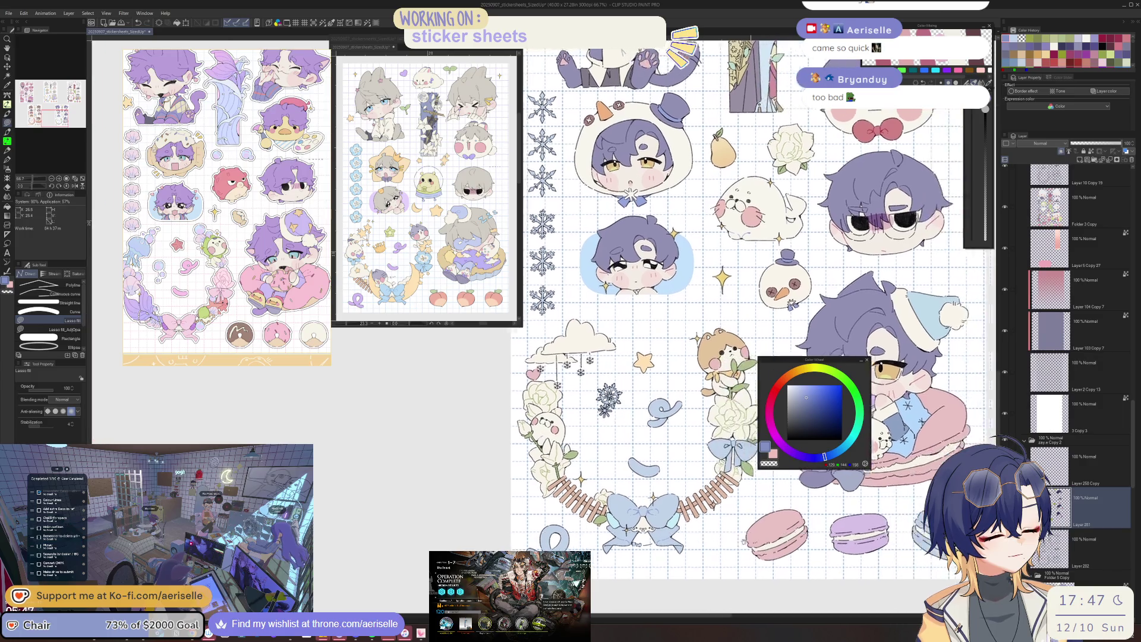
scroll(696, 326, up, 2)
scroll(695, 325, up, 2)
scroll(695, 325, up, 2)
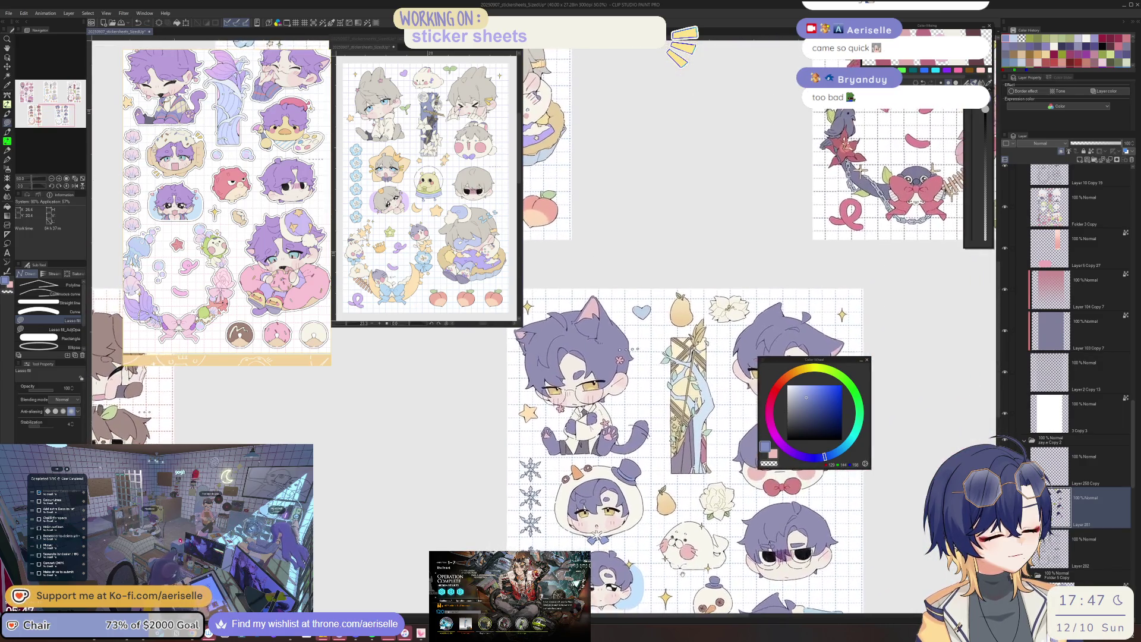
scroll(767, 445, left, 3)
scroll(681, 562, left, 3)
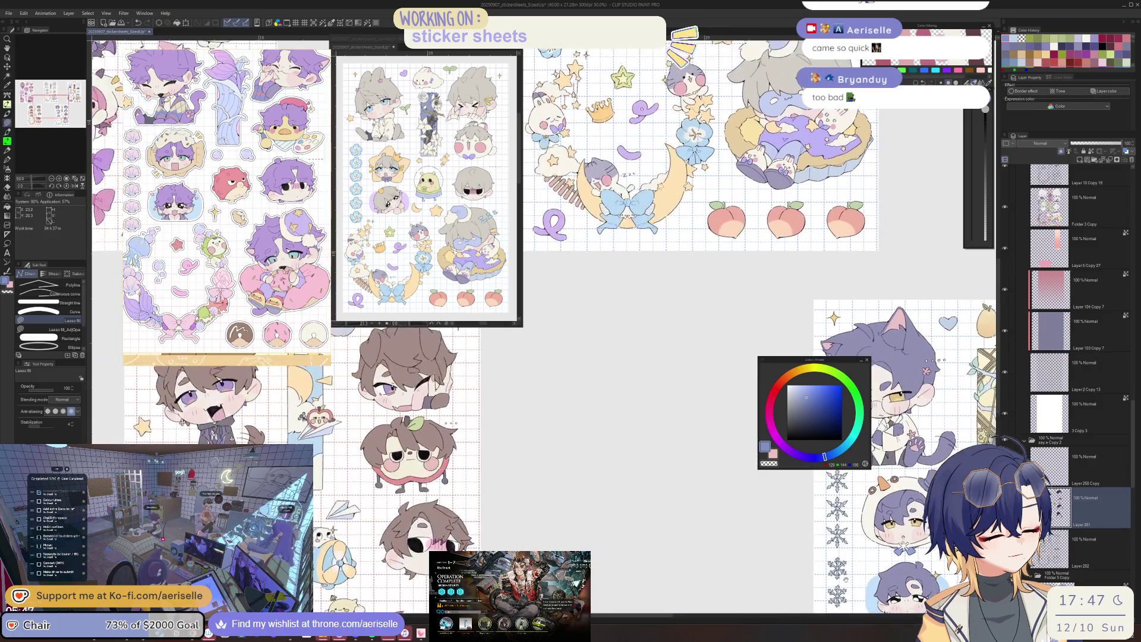
scroll(681, 562, right, 3)
scroll(686, 557, right, 3)
scroll(687, 558, down, 2)
scroll(695, 547, down, 3)
scroll(625, 357, up, 3)
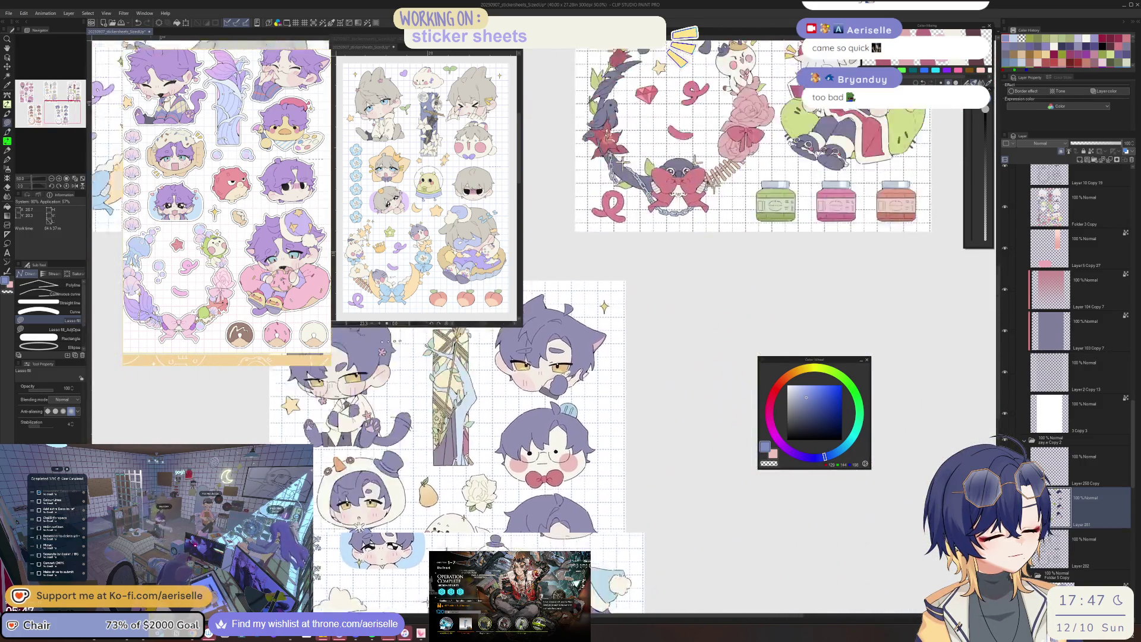
scroll(624, 357, up, 3)
scroll(625, 356, up, 3)
key(o)
key(b)
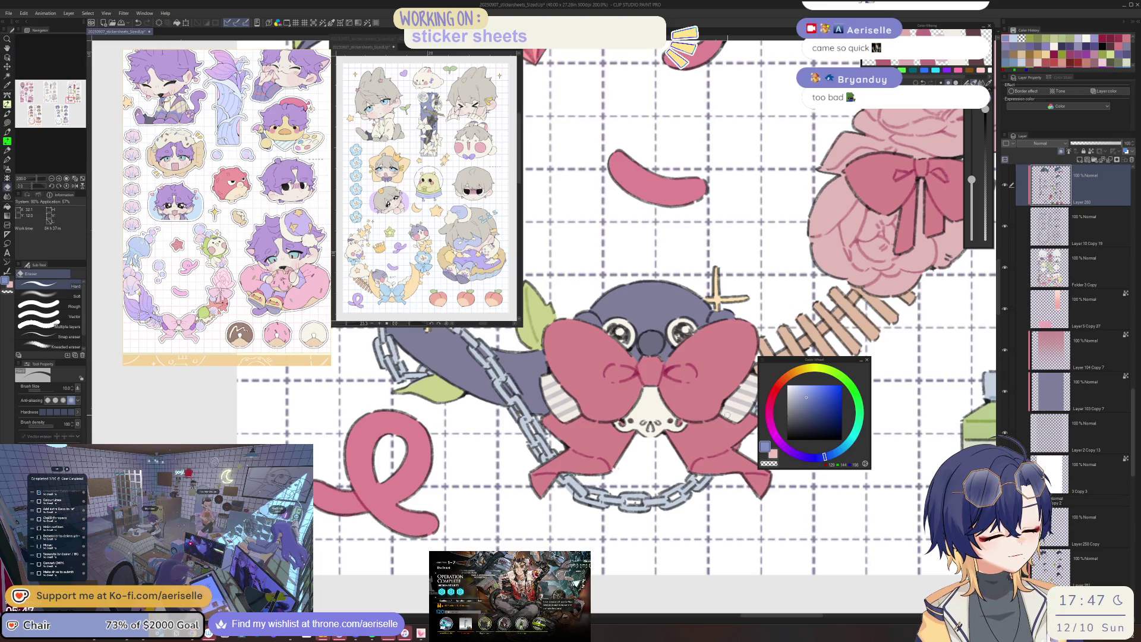
scroll(624, 357, down, 3)
scroll(624, 357, down, 3)
scroll(624, 357, down, 2)
scroll(646, 338, up, 1)
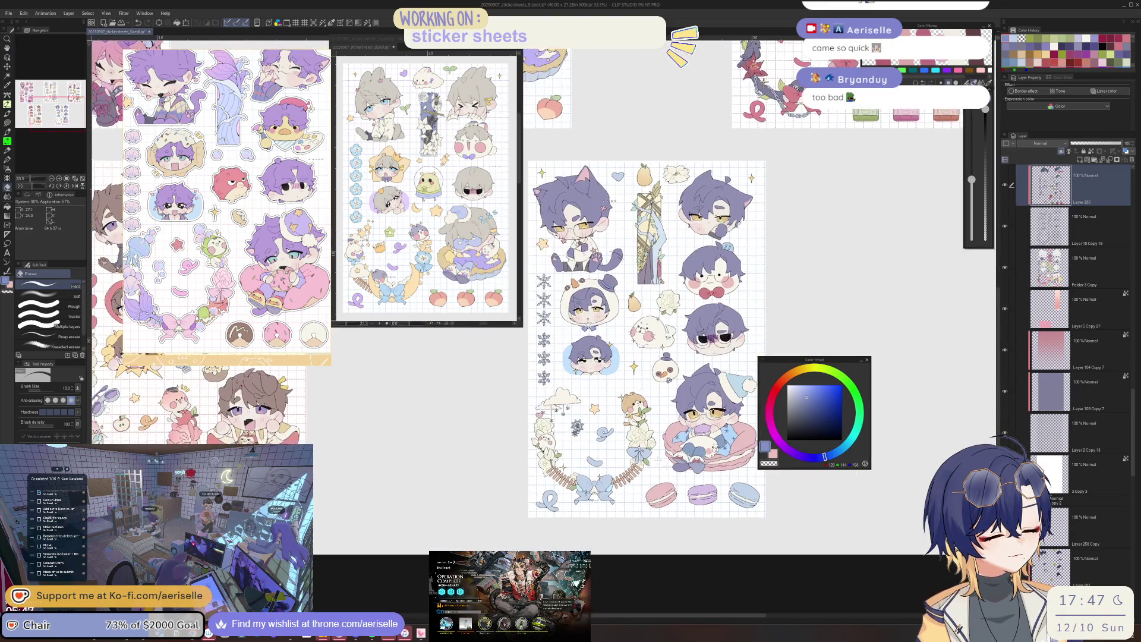
scroll(624, 357, up, 3)
scroll(625, 357, up, 1)
scroll(624, 357, up, 1)
key(m)
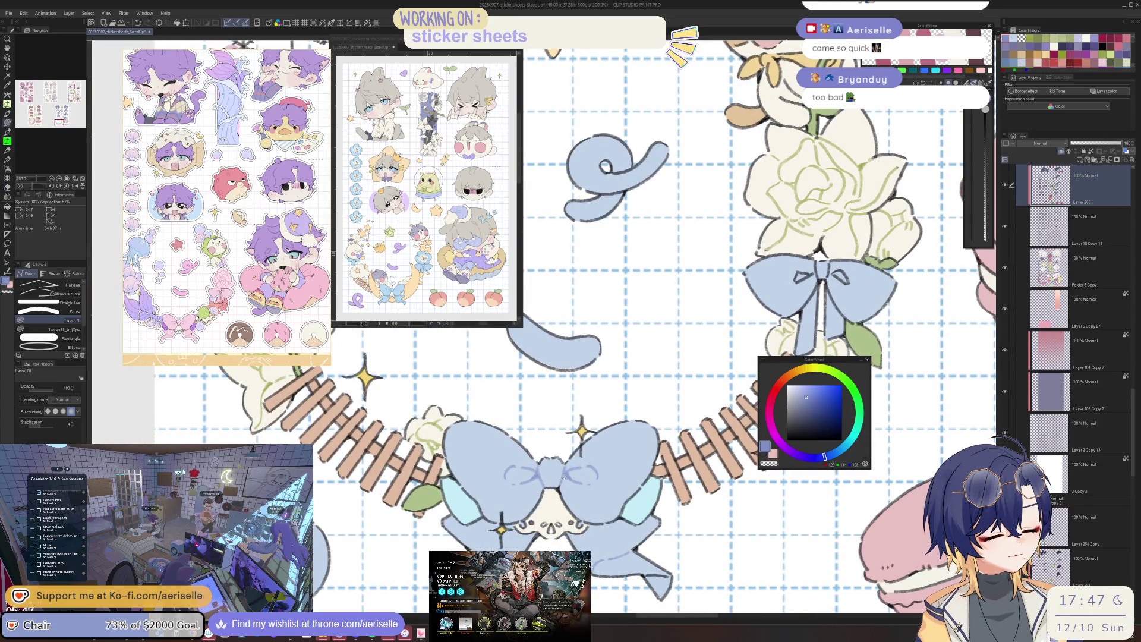
Apply a hue/saturation/luminosity adjustment, then pan to the seal, snowman and macaron boy.
key(m)
key(ctrl+u)
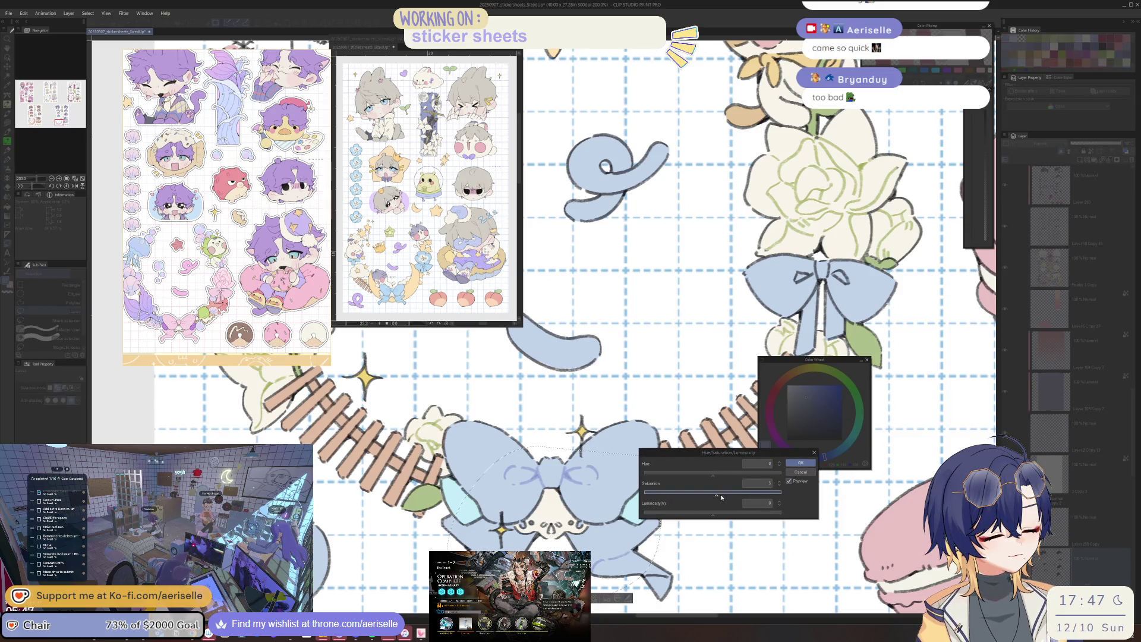
click(800, 463)
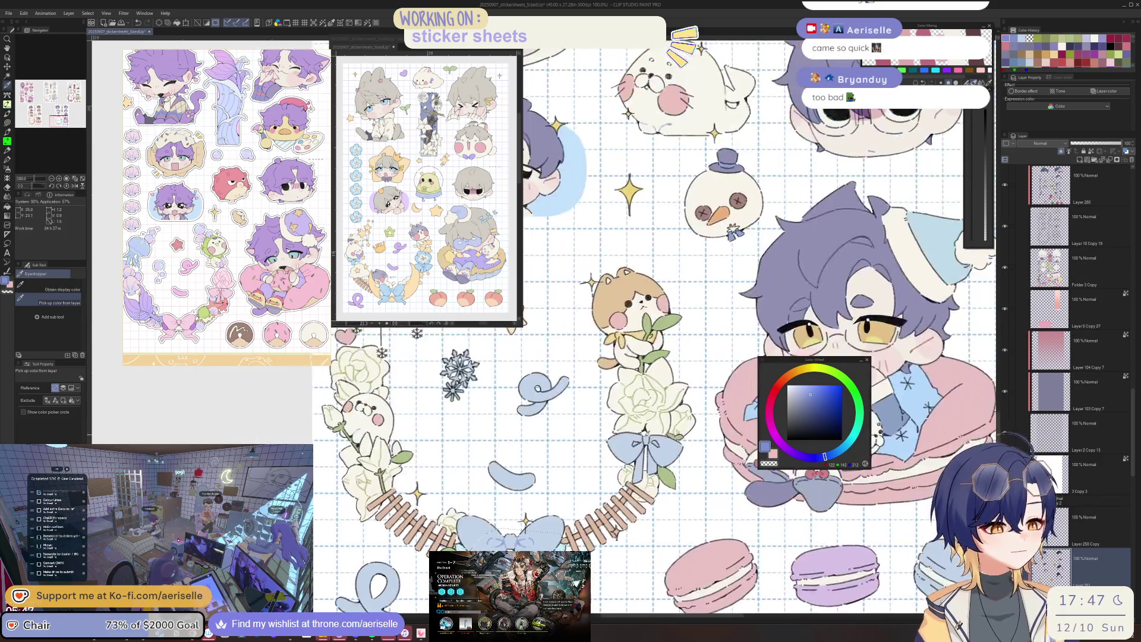
mouse_move(553, 473)
mouse_down()
mouse_move(523, 505)
mouse_move(634, 420)
mouse_up()
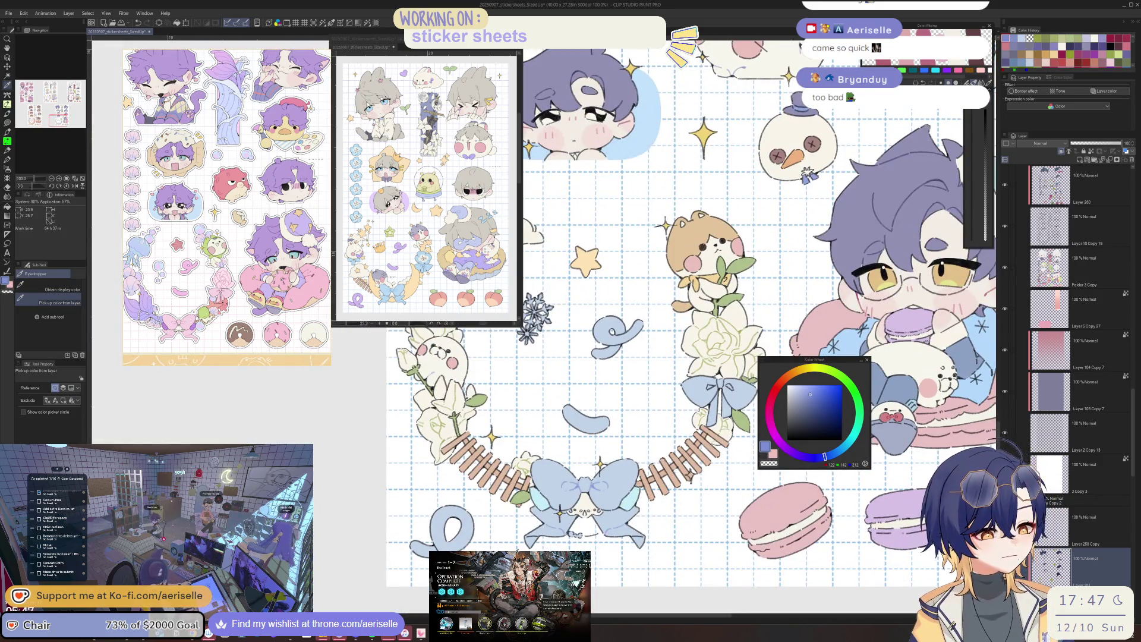
scroll(440, 539, up, 3)
key(b)
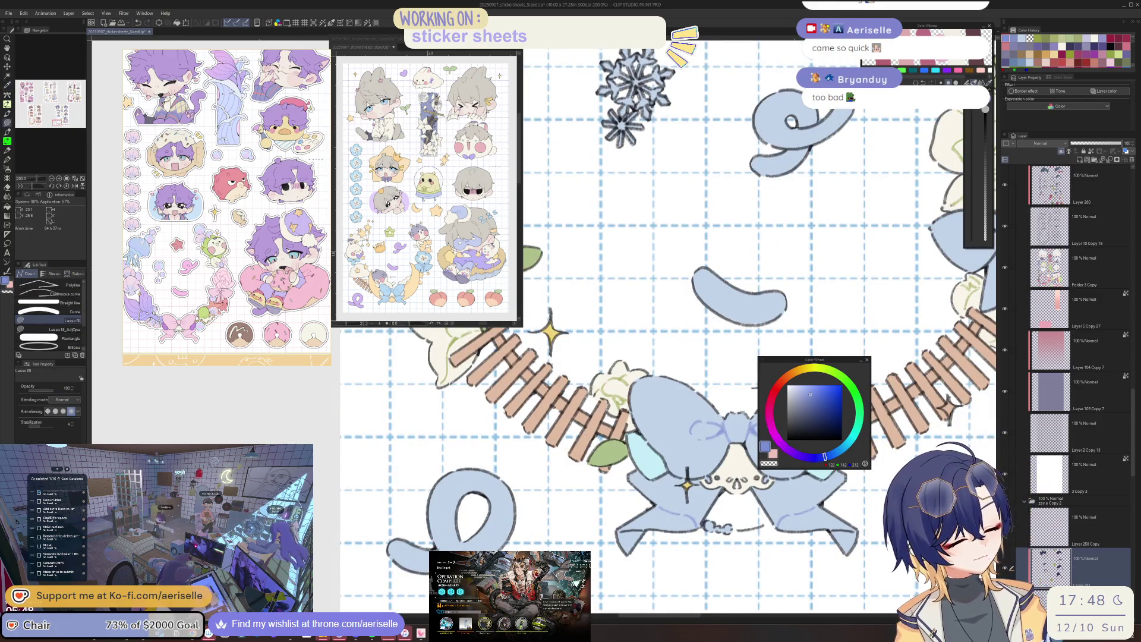
scroll(687, 485, down, 3)
Pan to the rose bow's ribbon knot and lasso-recolour its lines light blue.
drag(687, 485, 619, 447)
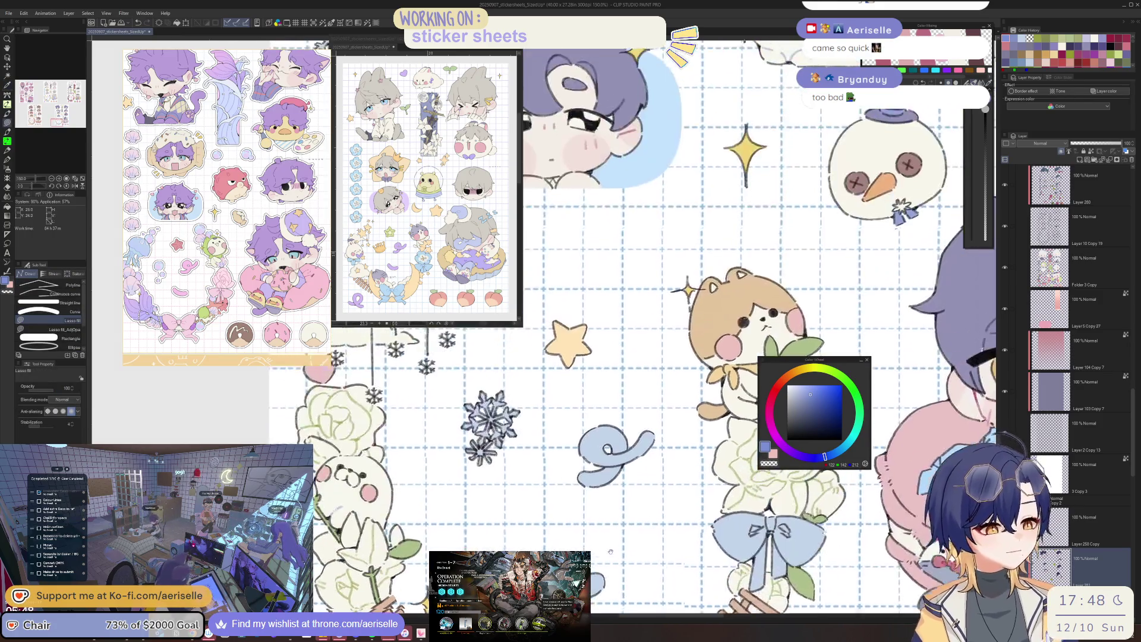
scroll(620, 446, up, 5)
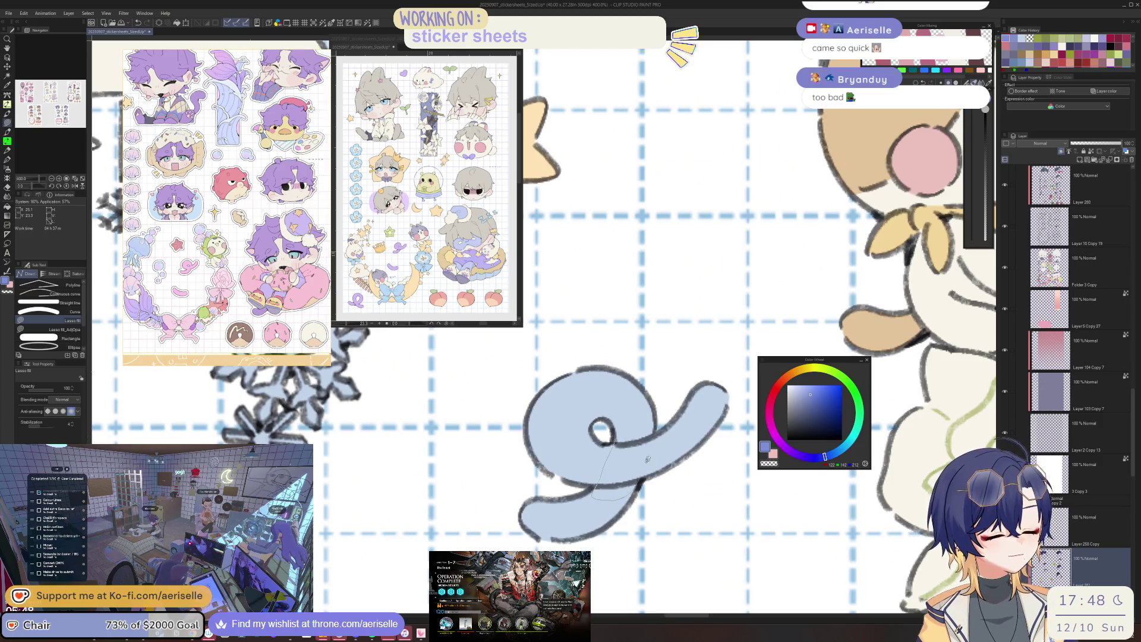
scroll(648, 459, down, 3)
drag(647, 459, 613, 486)
scroll(614, 485, up, 3)
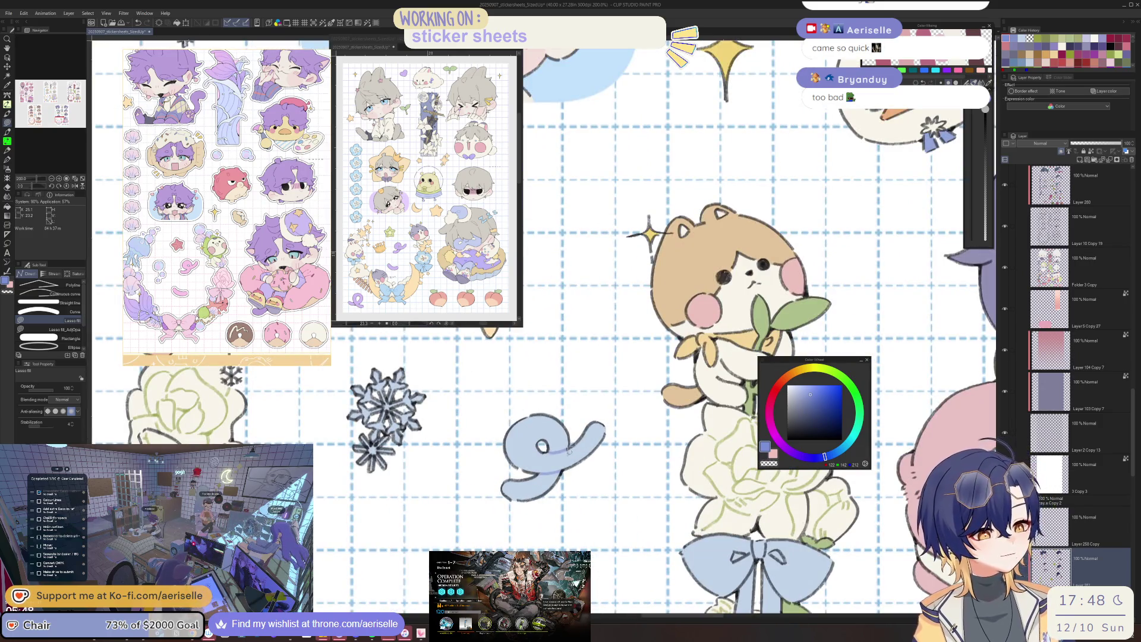
mouse_move(825, 526)
mouse_down()
mouse_move(655, 375)
mouse_move(545, 492)
mouse_up()
scroll(655, 375, up, 4)
key(u)
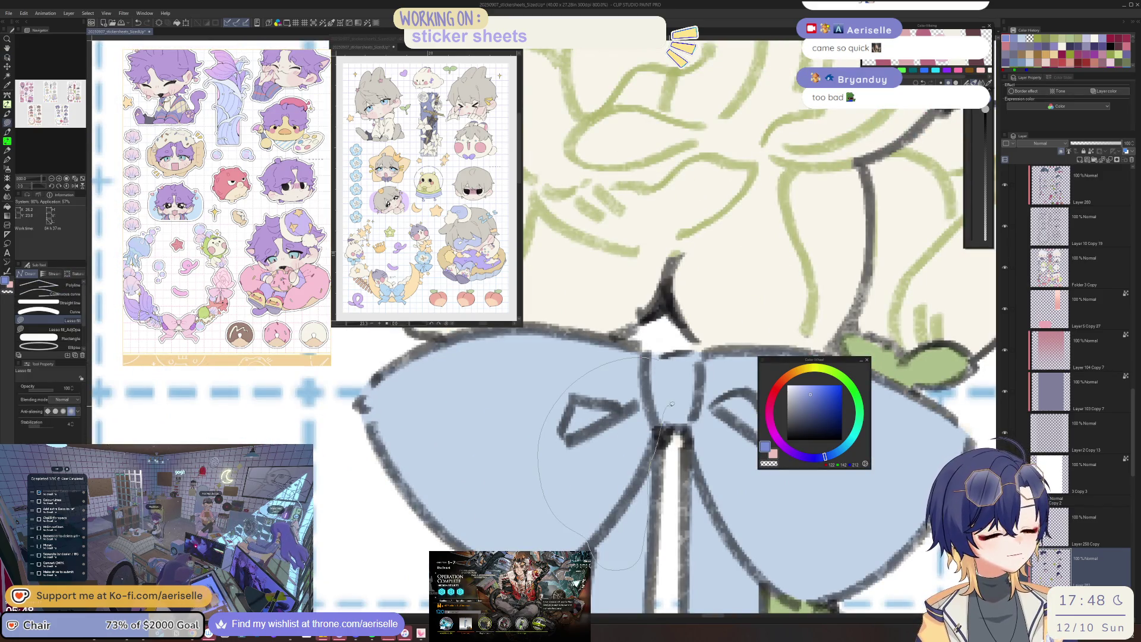
drag(753, 370, 753, 375)
scroll(754, 375, down, 4)
scroll(613, 435, up, 3)
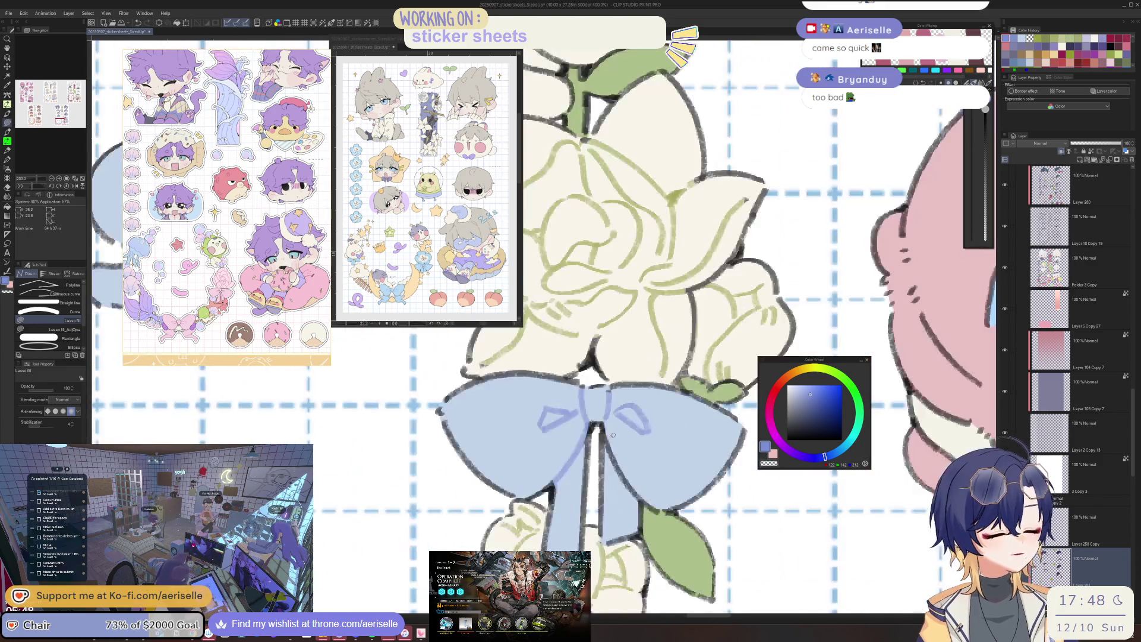
scroll(625, 482, down, 4)
scroll(663, 390, up, 2)
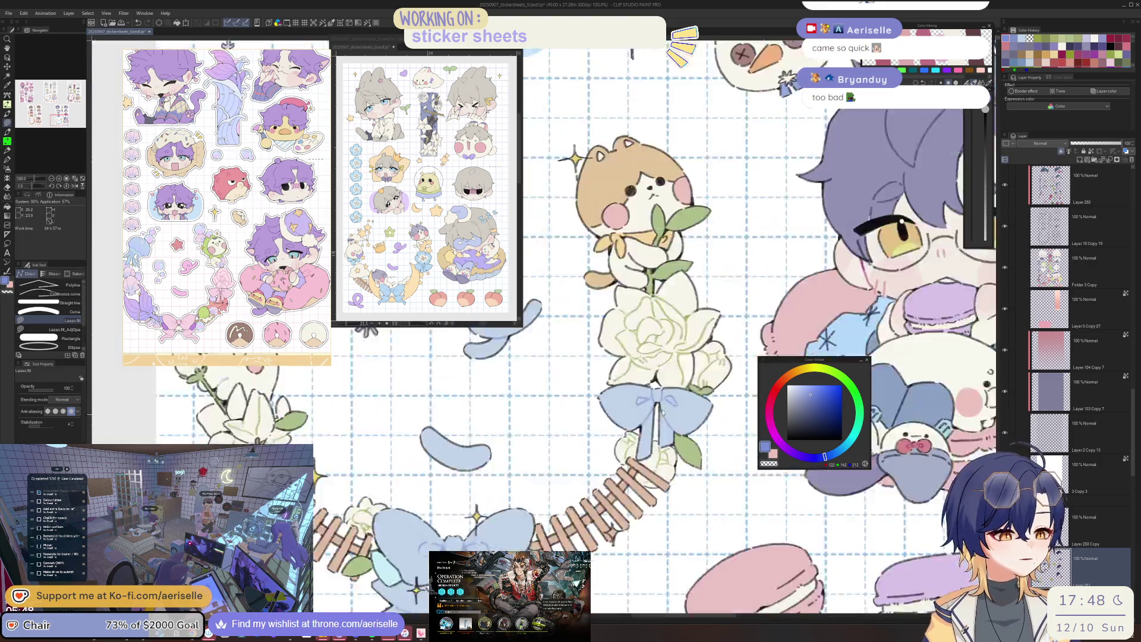
scroll(663, 391, up, 2)
scroll(664, 391, down, 3)
mouse_move(720, 401)
mouse_down()
mouse_move(705, 443)
mouse_move(559, 453)
mouse_move(527, 436)
mouse_up()
scroll(712, 380, up, 1)
scroll(711, 380, up, 1)
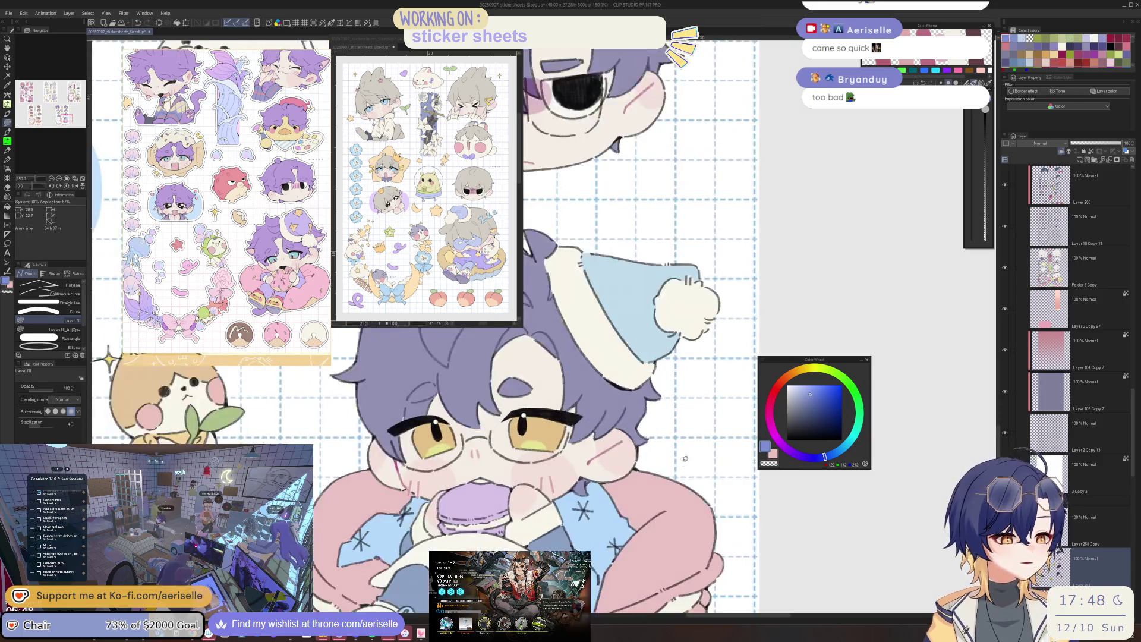
scroll(712, 379, up, 1)
scroll(625, 507, up, 2)
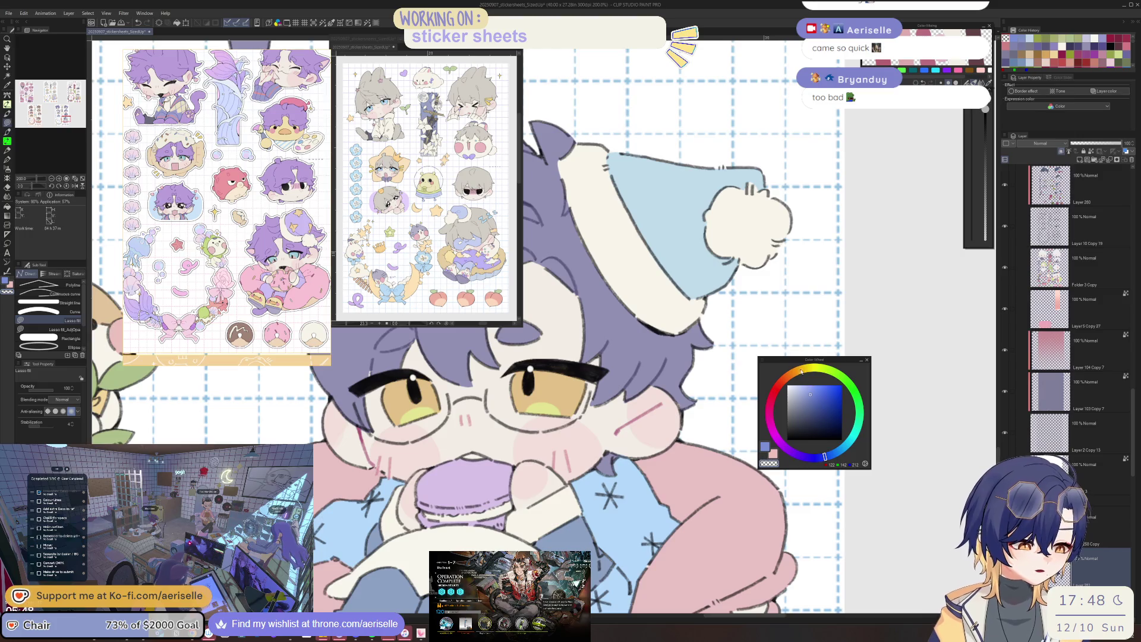
Swap to the lighter colour and paint over the dark star on the blue sleeve.
key(x)
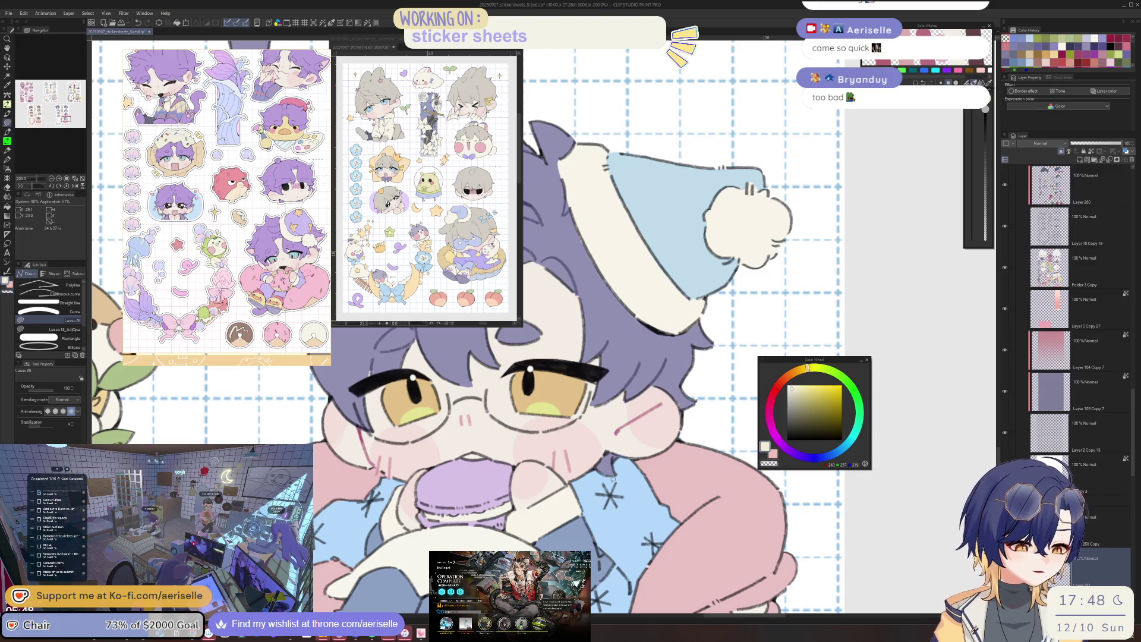
drag(601, 486, 619, 503)
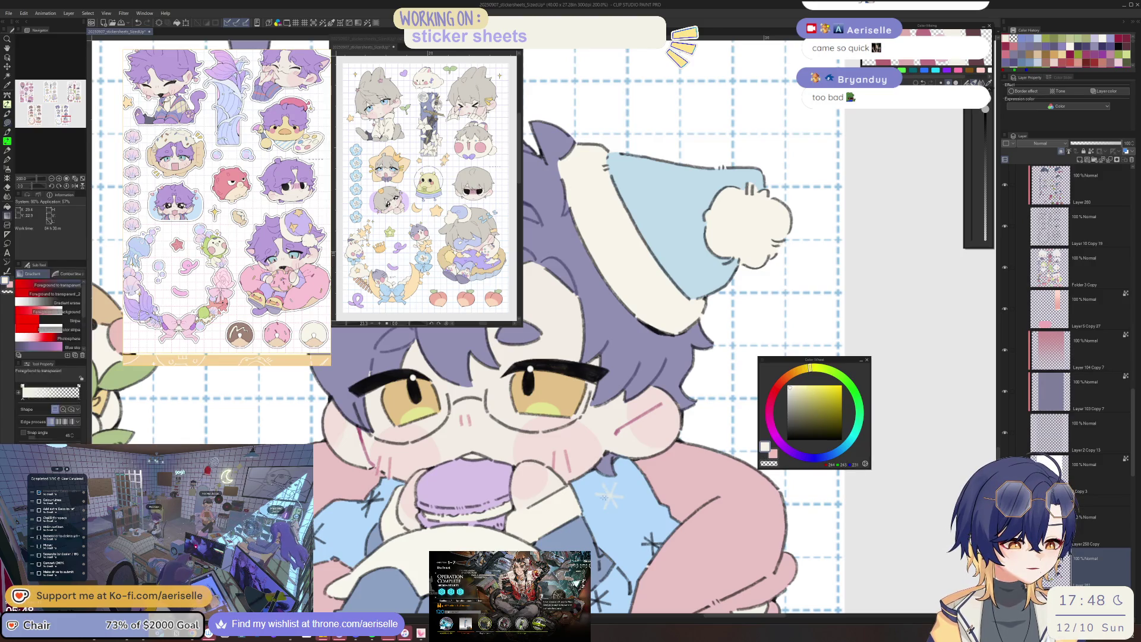
scroll(546, 336, down, 2)
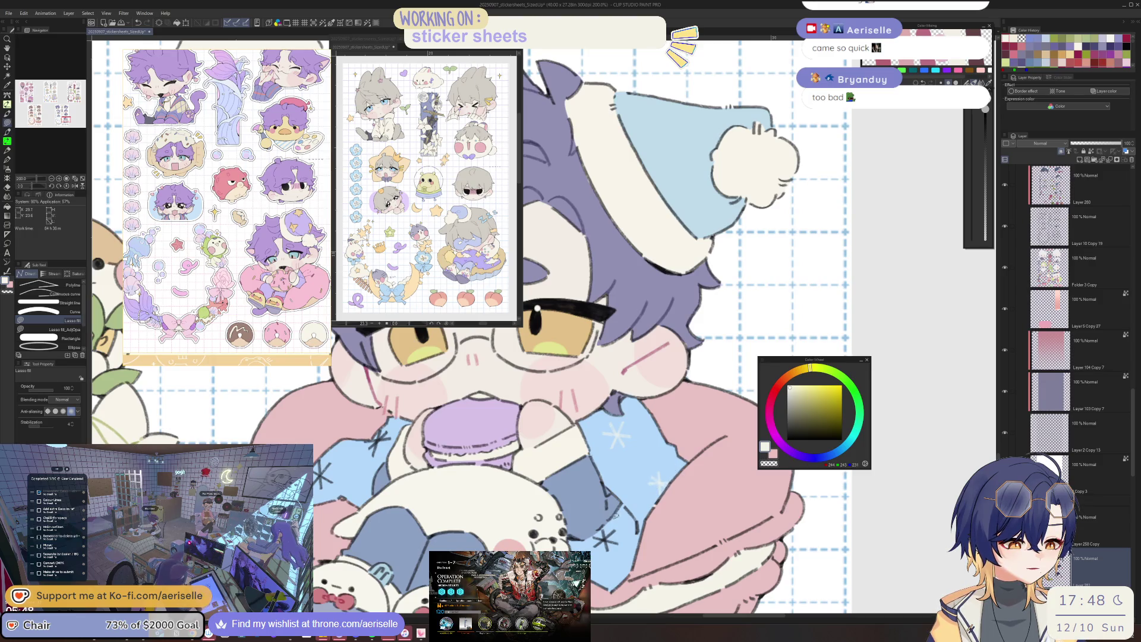
scroll(538, 309, down, 2)
scroll(537, 308, down, 2)
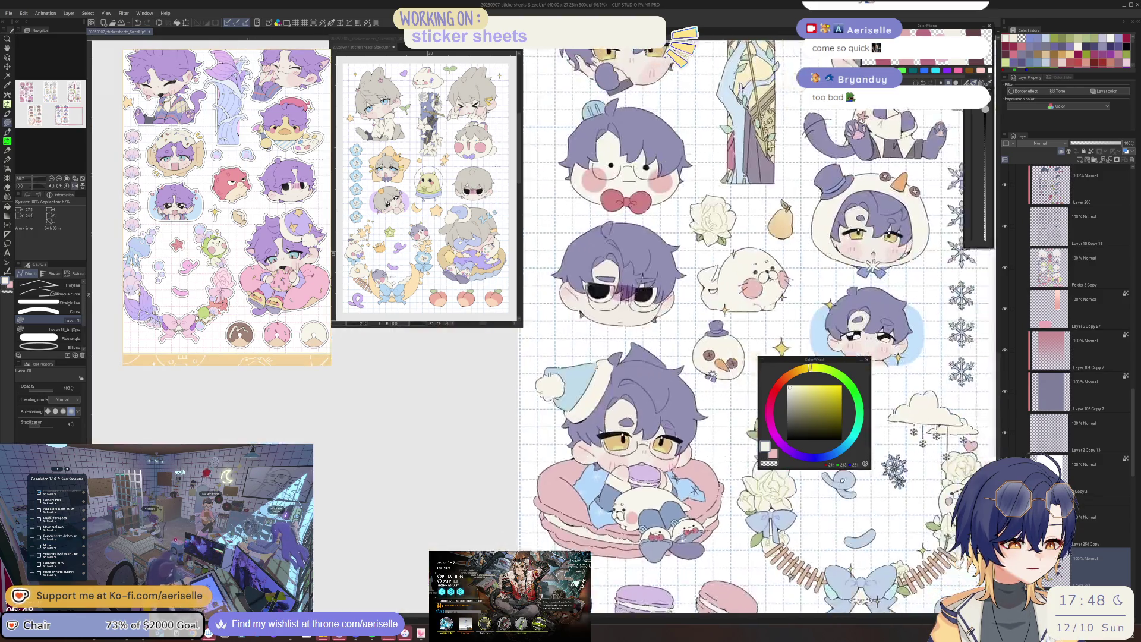
scroll(624, 267, up, 2)
scroll(624, 268, up, 2)
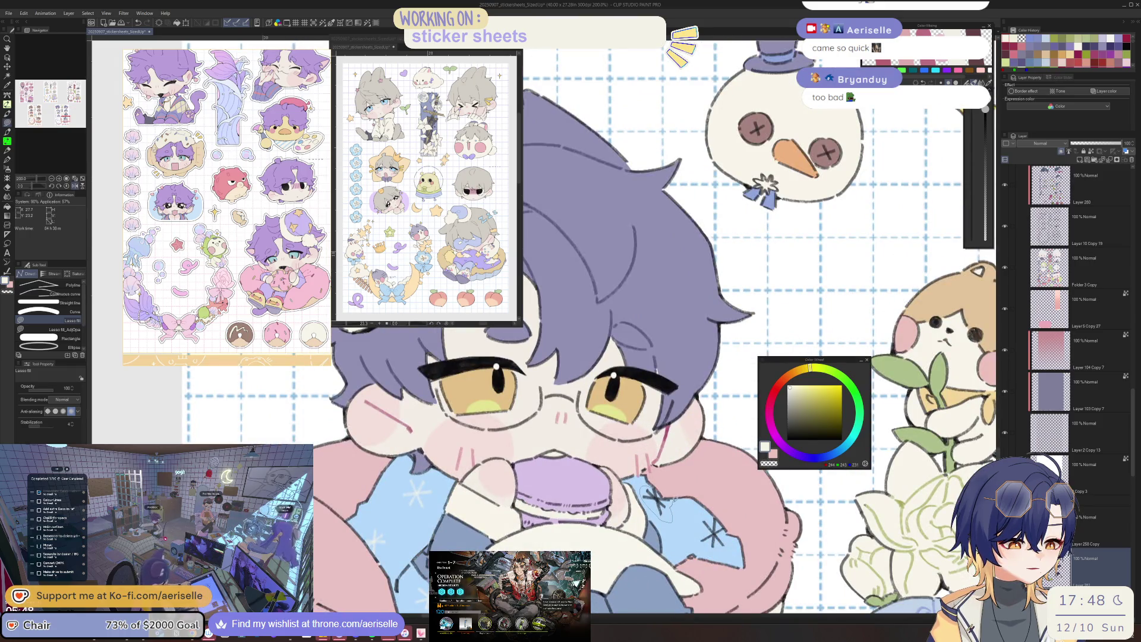
scroll(655, 325, down, 2)
scroll(655, 326, up, 3)
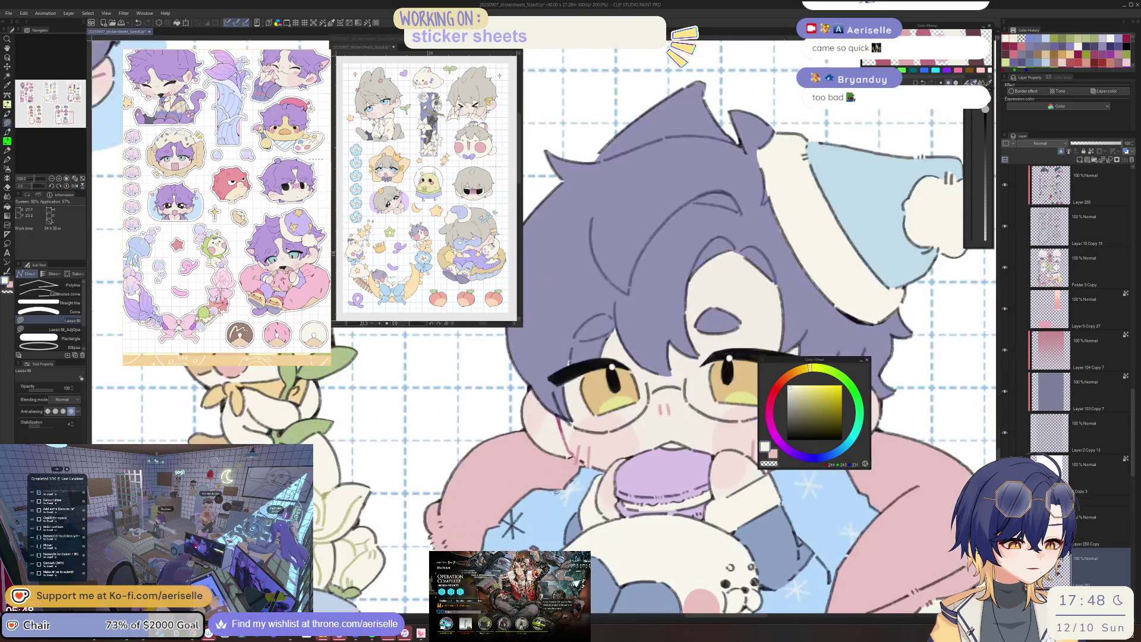
drag(536, 330, 589, 312)
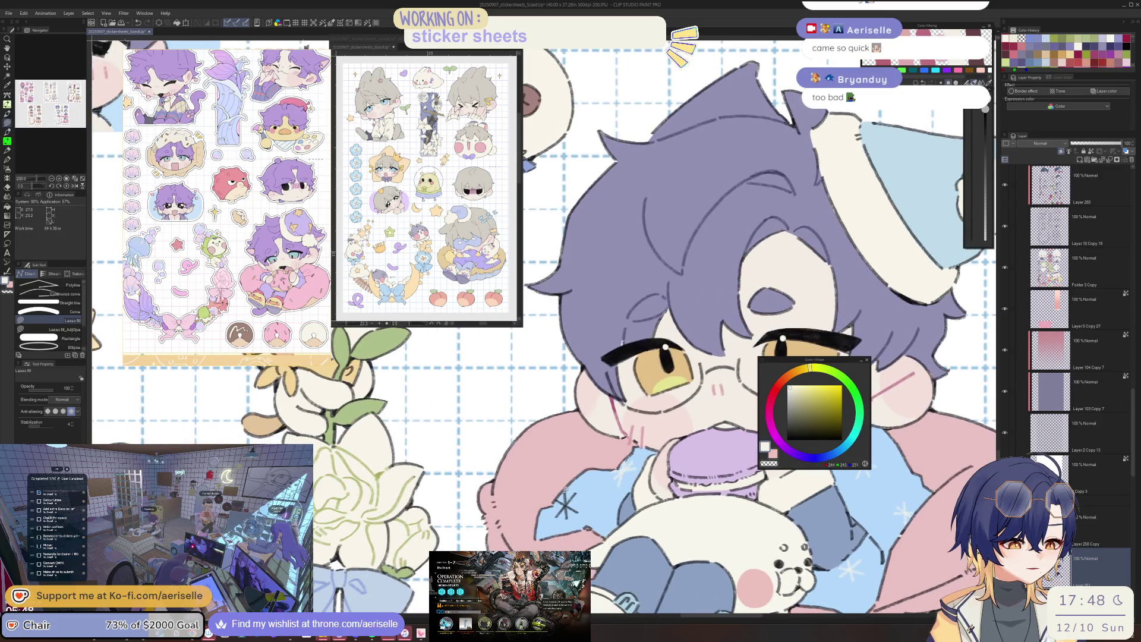
scroll(557, 519, down, 2)
scroll(557, 518, down, 2)
scroll(679, 464, up, 3)
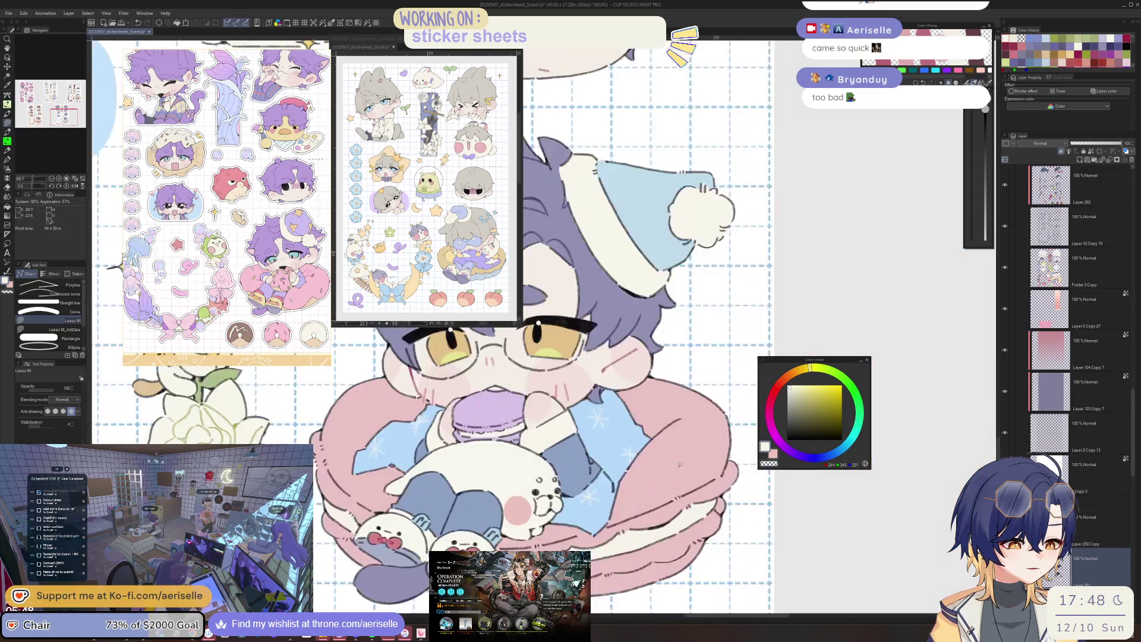
Sample the cushion's pink and lasso-fill the gap underneath it.
key(i)
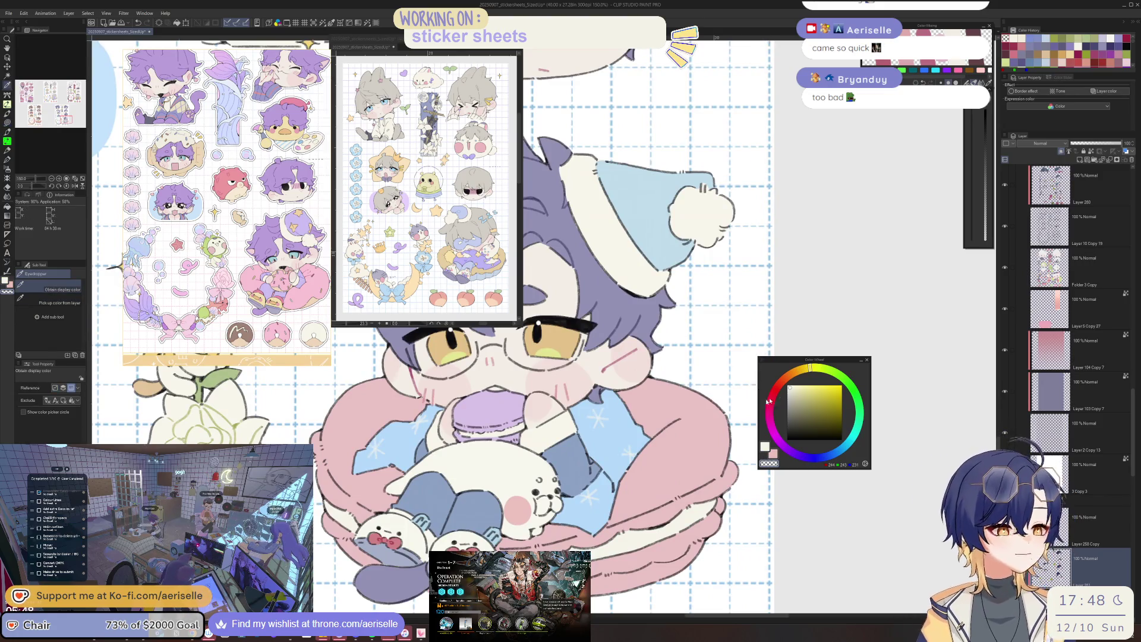
click(689, 443)
click(689, 443)
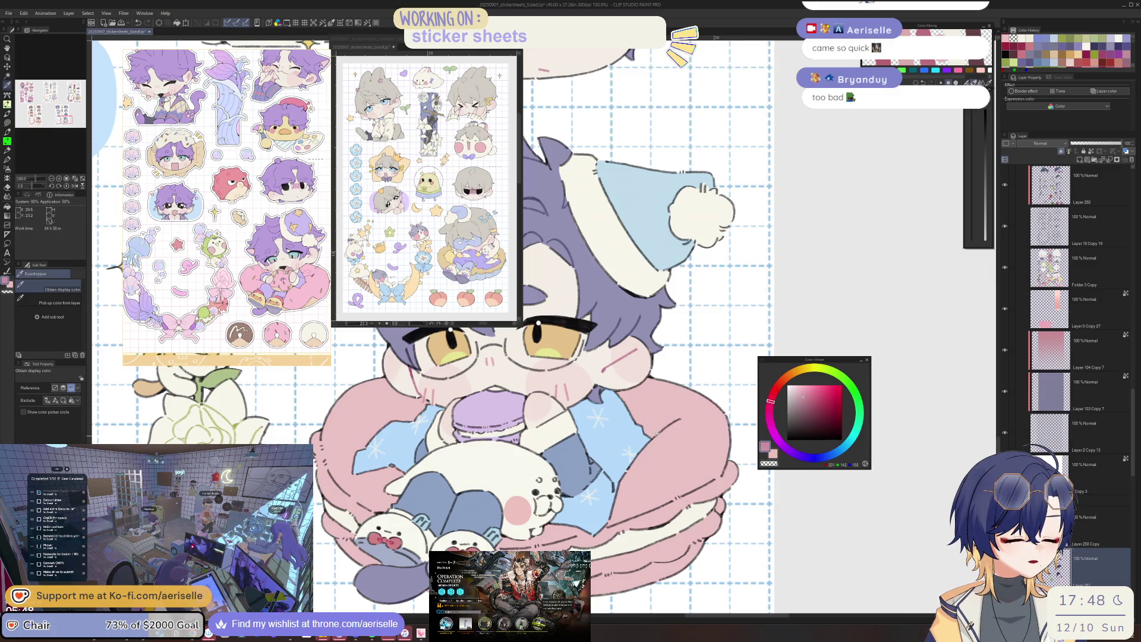
key(u)
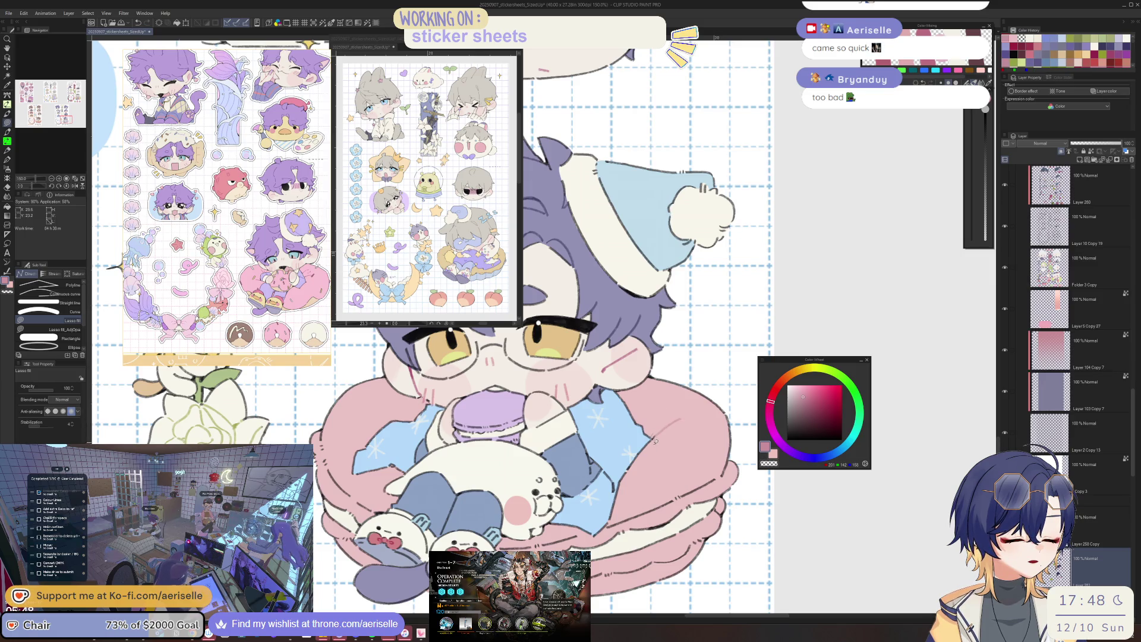
scroll(656, 431, up, 3)
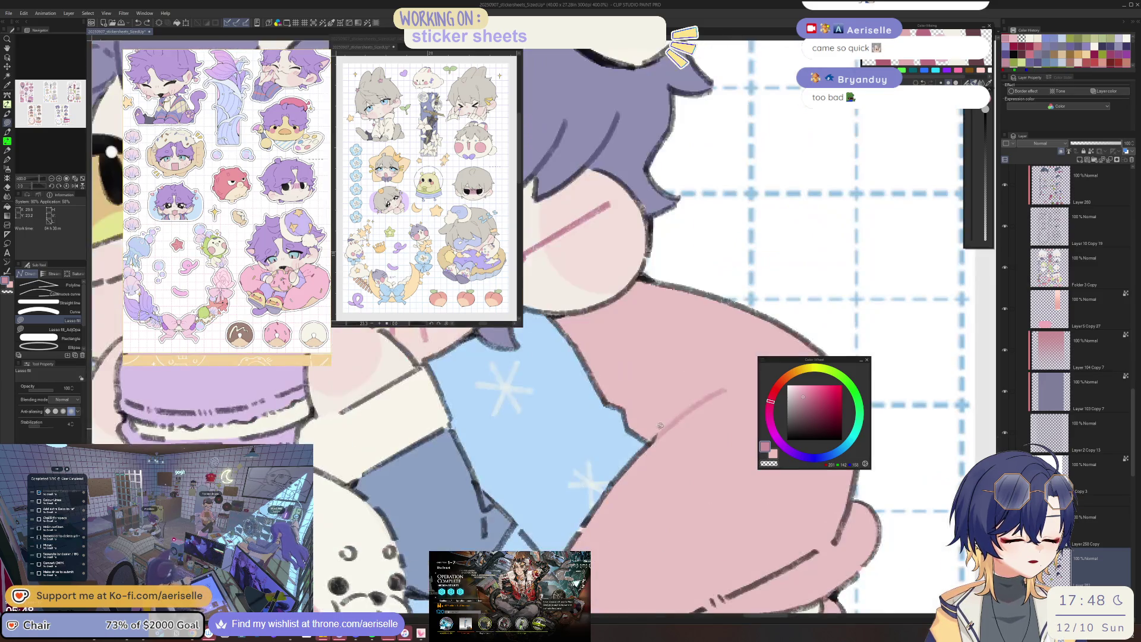
scroll(653, 437, down, 5)
scroll(654, 437, up, 2)
scroll(654, 437, up, 2)
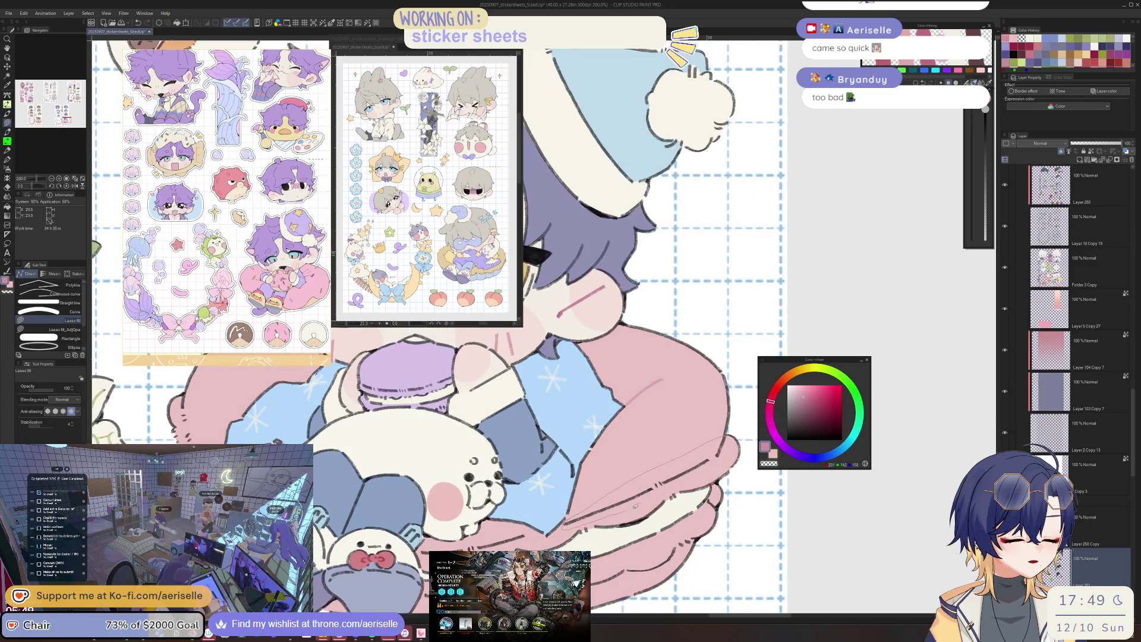
drag(738, 440, 745, 440)
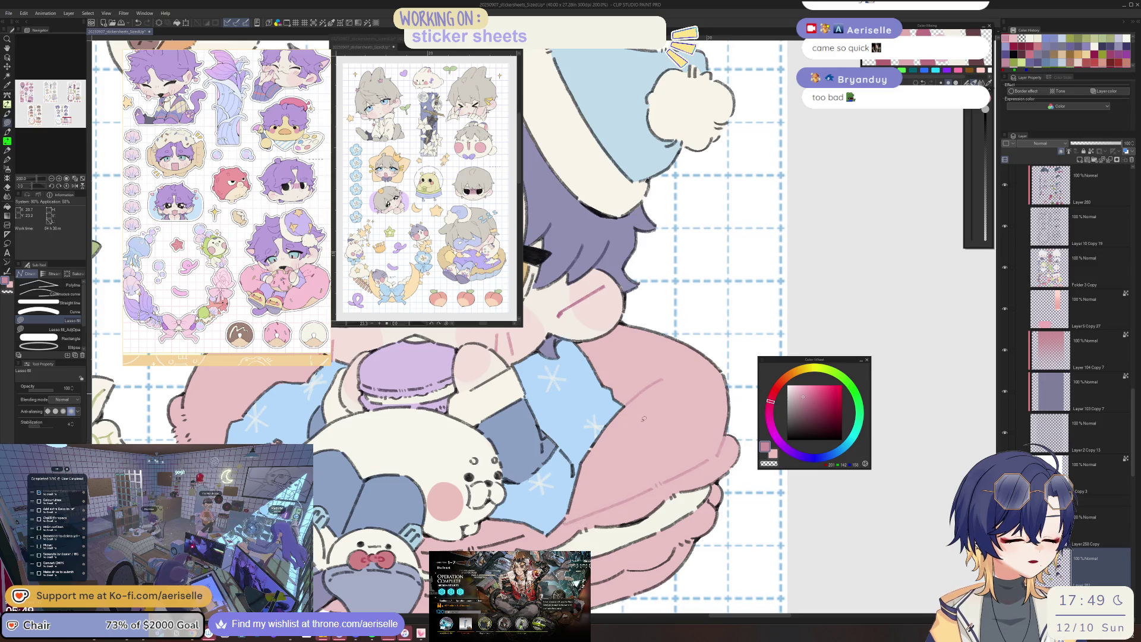
scroll(641, 417, down, 1)
Pan to the cat sticker beside the character, then bring the Arknights window forward.
key(g)
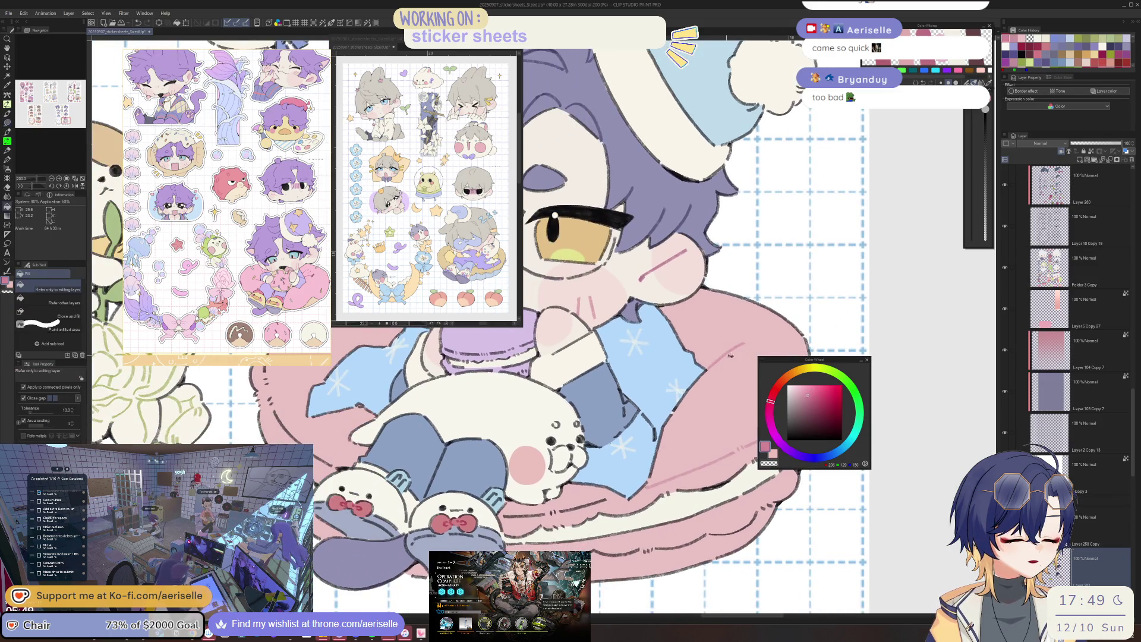
scroll(673, 463, up, 1)
key(u)
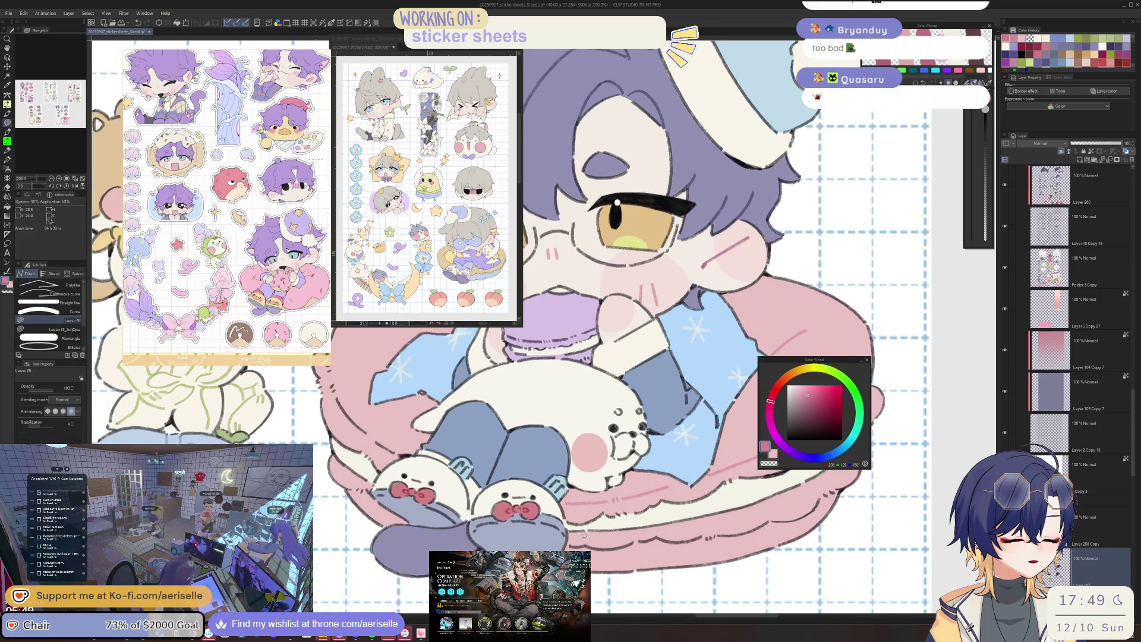
scroll(733, 523, right, 3)
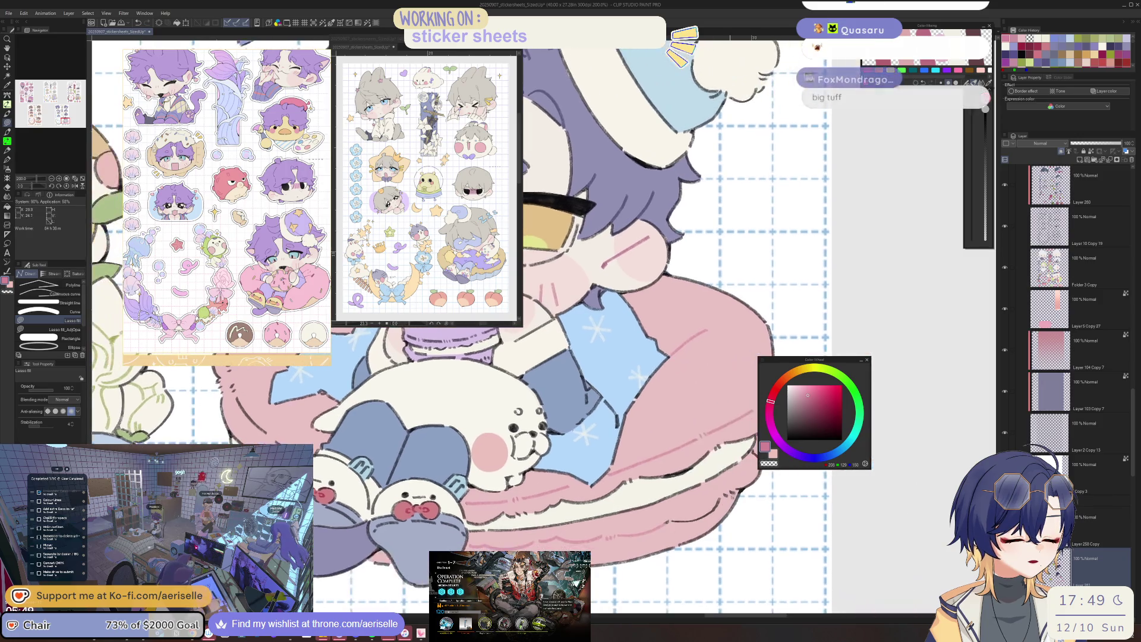
scroll(683, 473, down, 3)
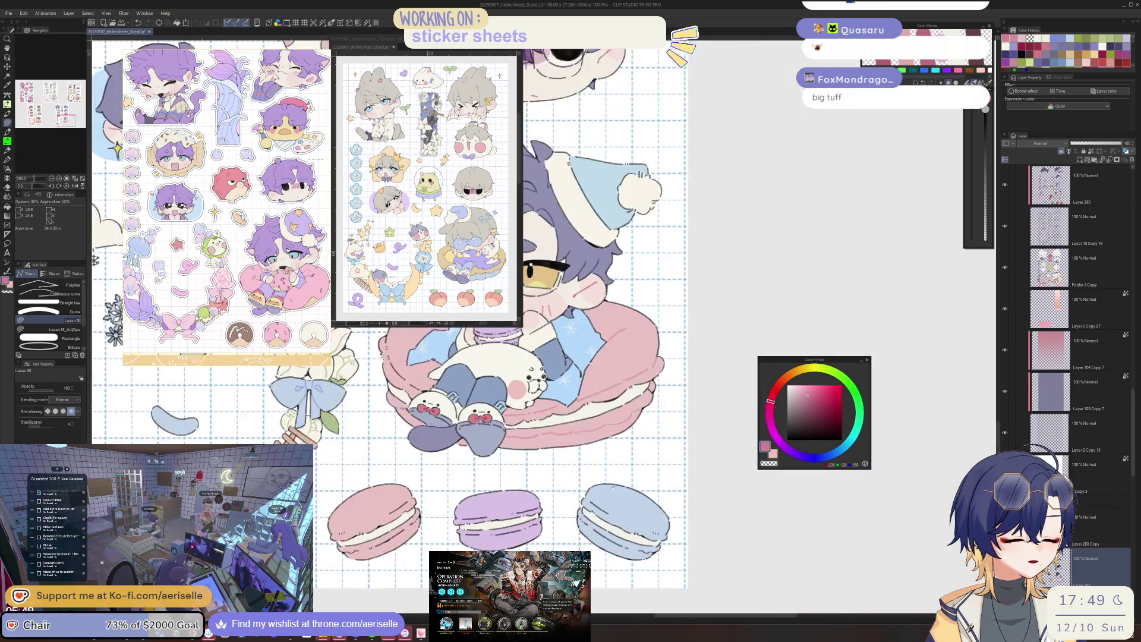
scroll(684, 472, up, 1)
scroll(684, 472, up, 1)
scroll(684, 472, up, 1)
scroll(684, 473, up, 1)
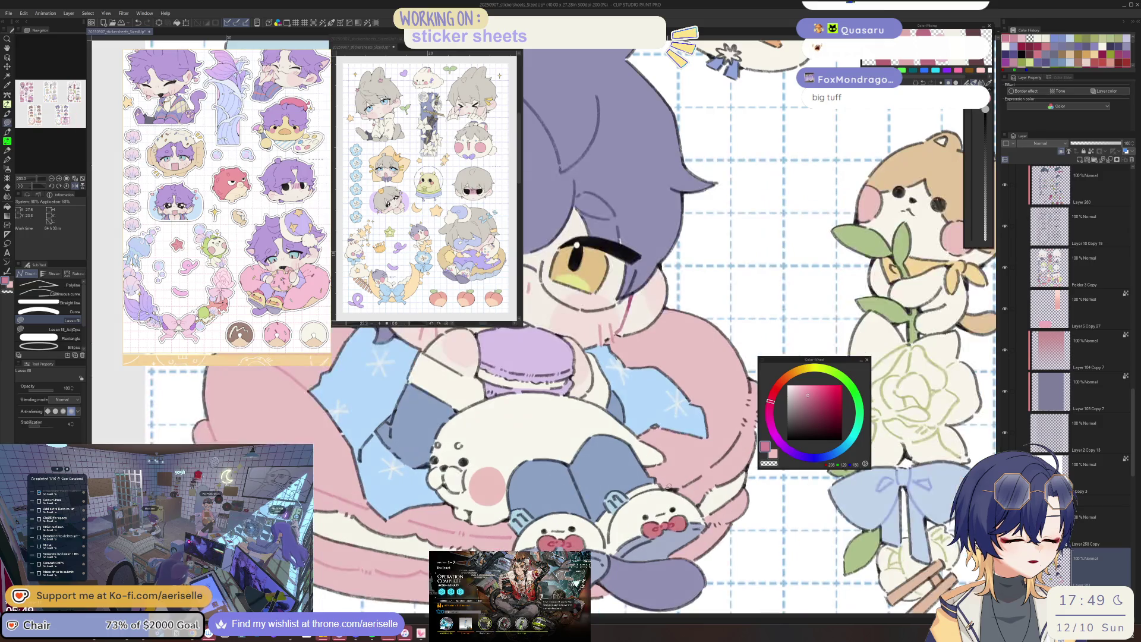
drag(683, 472, 630, 503)
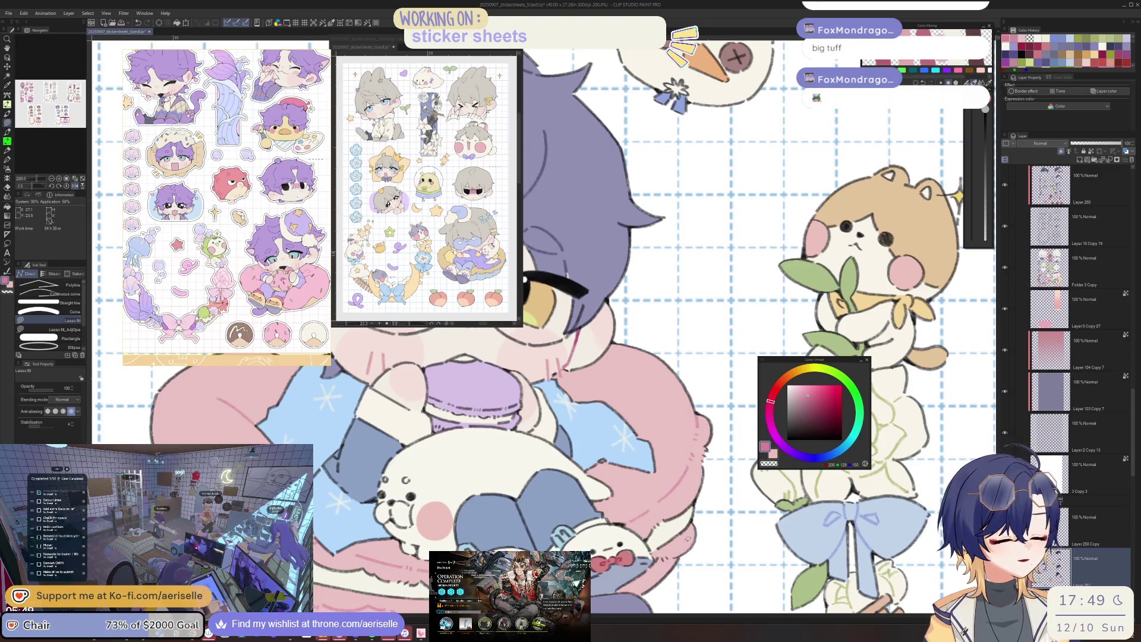
scroll(571, 356, down, 3)
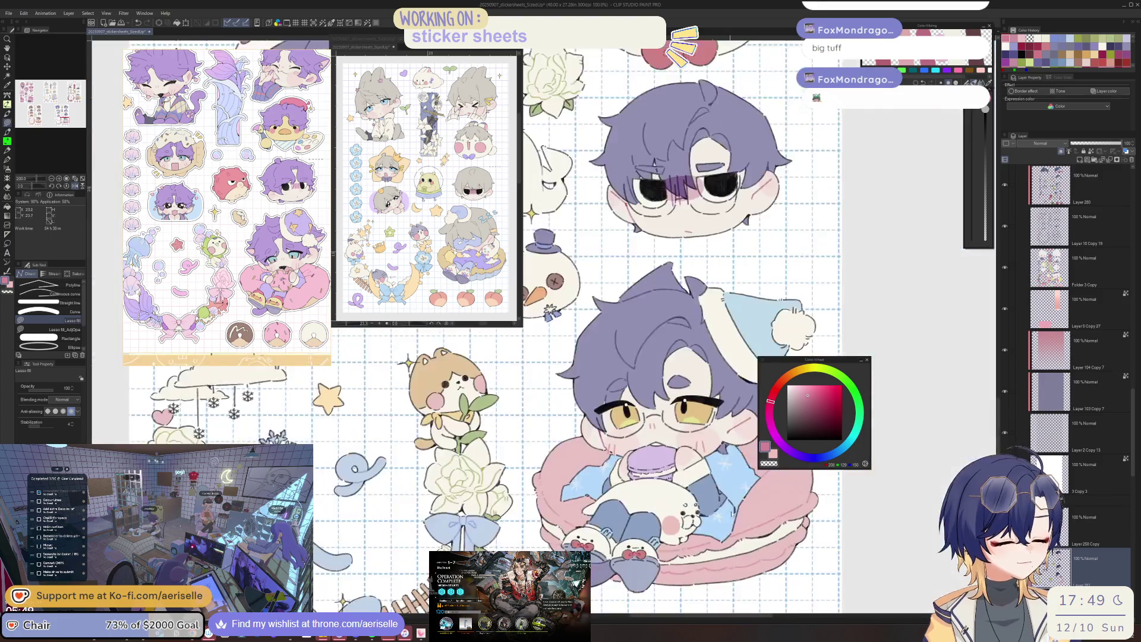
scroll(571, 356, up, 1)
scroll(571, 357, up, 1)
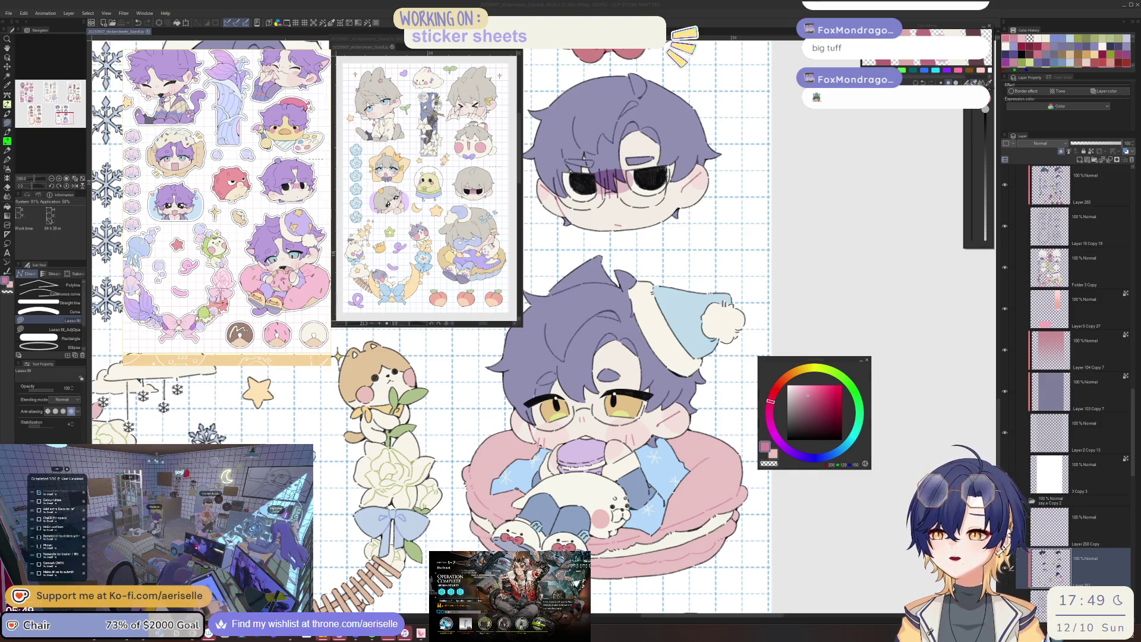
key(alt+Tab)
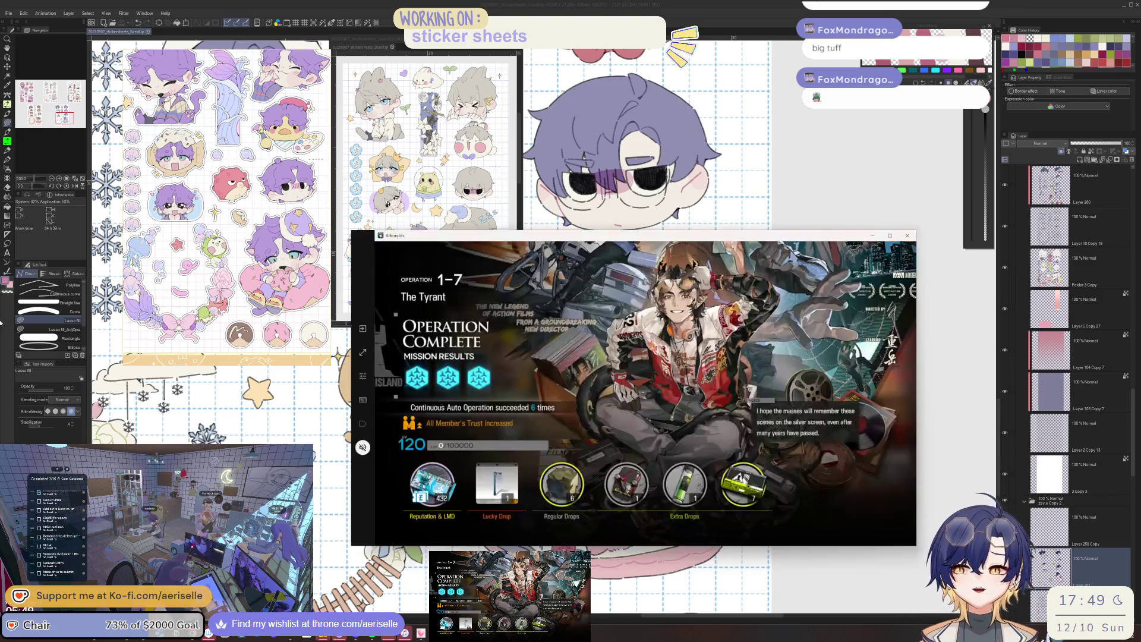
Dismiss the Operation Complete screen and relaunch 1-7 The Tyrant with the current squad.
click(637, 387)
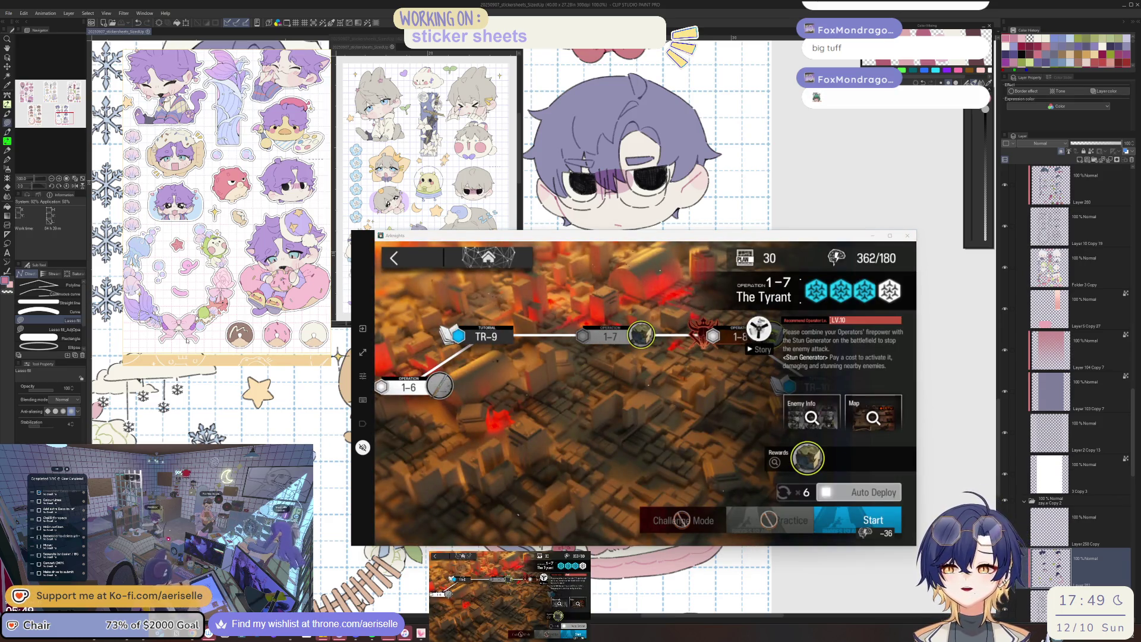
click(873, 520)
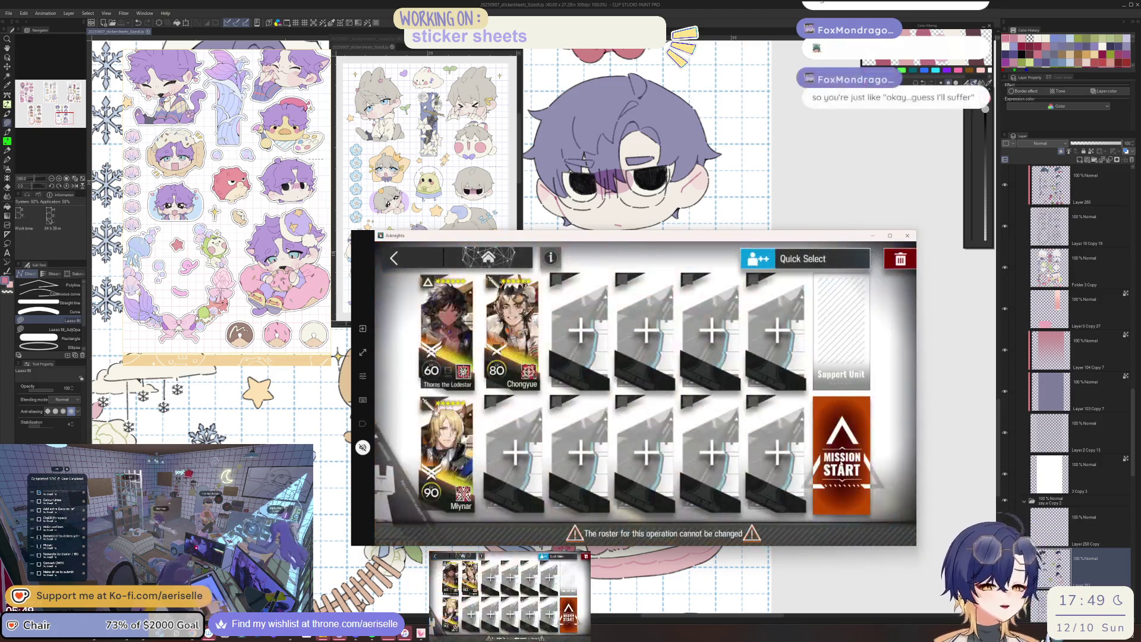
click(843, 454)
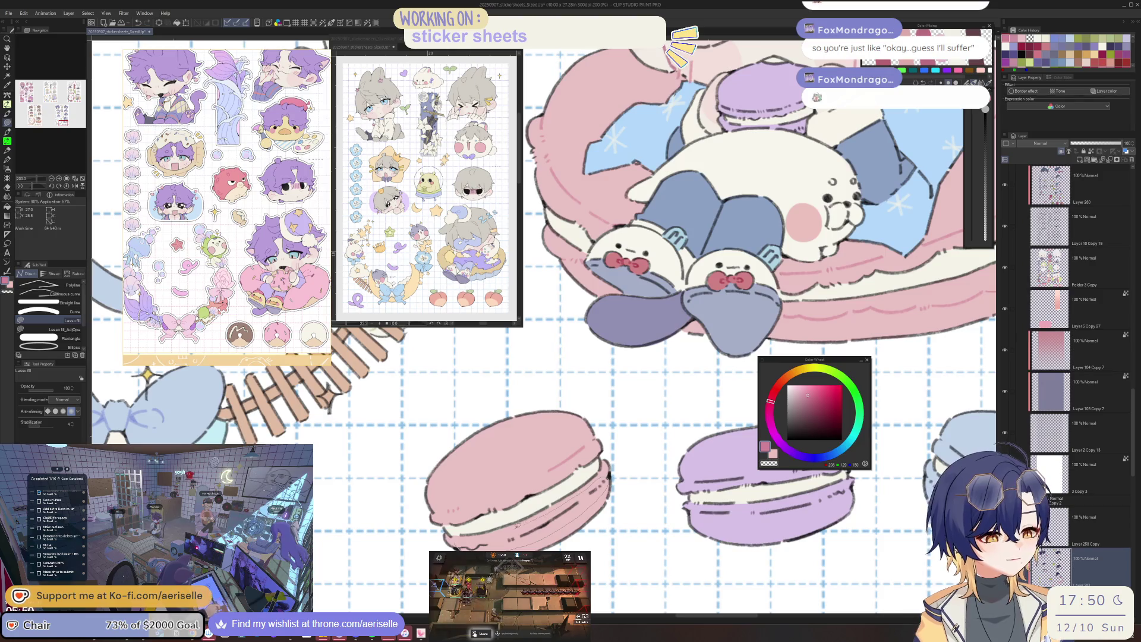
scroll(543, 326, down, 3)
Rotate to the macarons and paint light highlight strokes on the purple macaron.
drag(545, 325, 391, 353)
scroll(440, 508, up, 2)
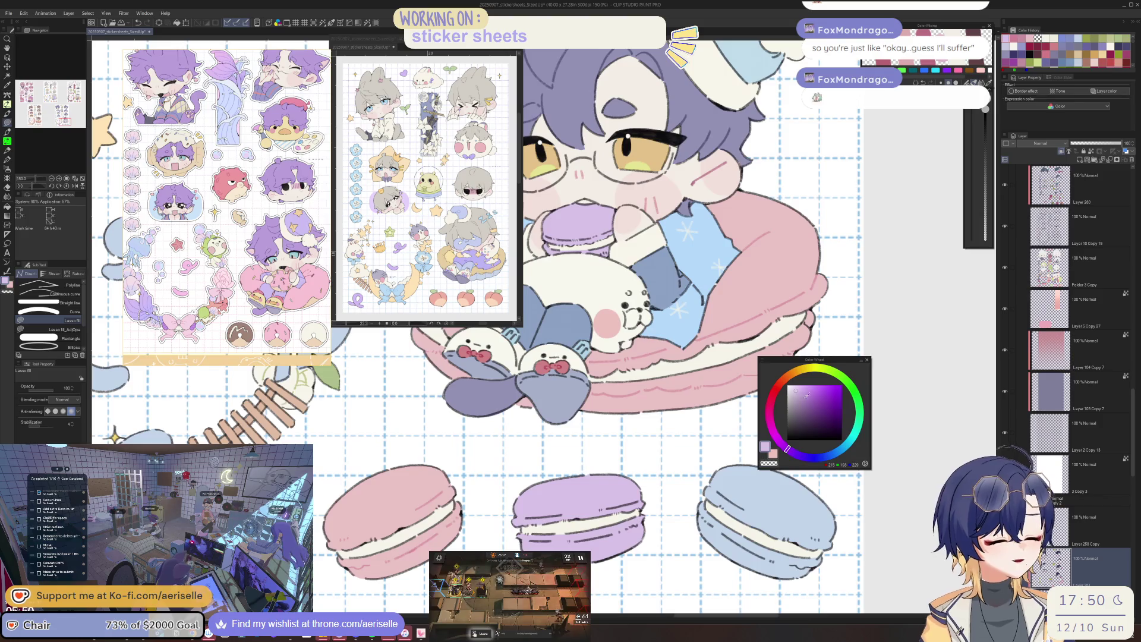
drag(548, 513, 589, 508)
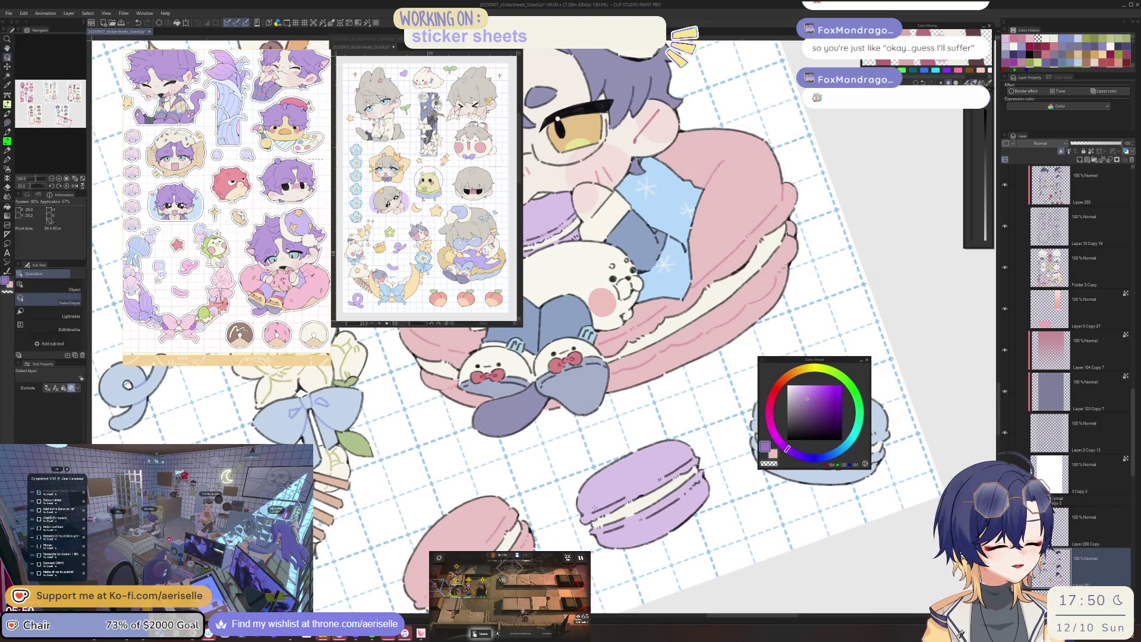
drag(662, 481, 705, 453)
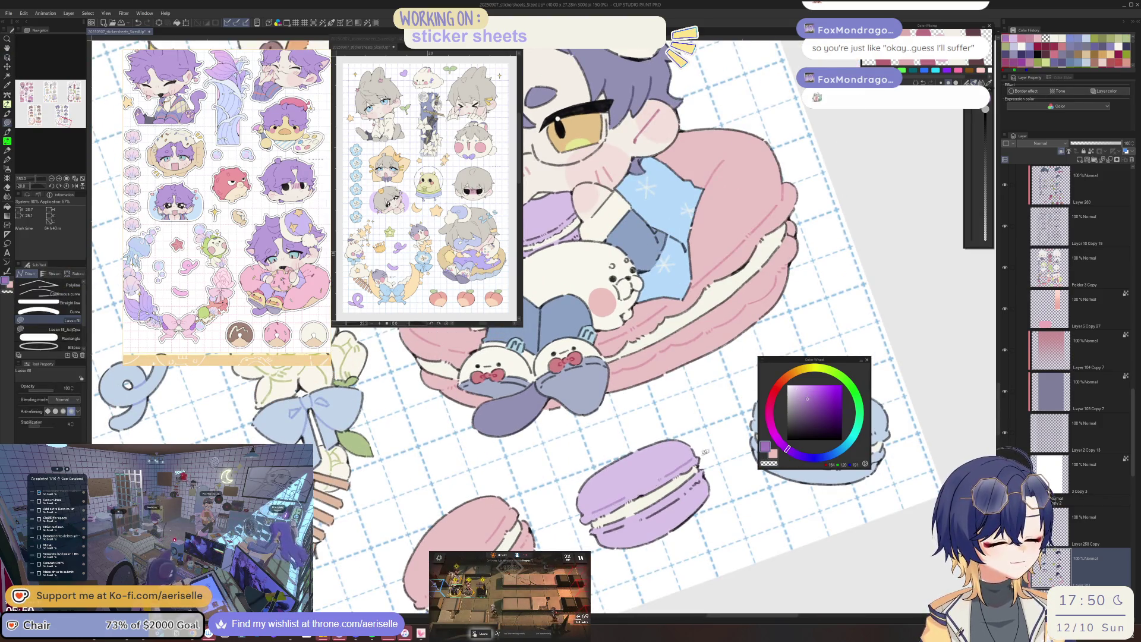
click(808, 407)
mouse_move(593, 512)
mouse_down()
mouse_move(624, 497)
mouse_move(489, 531)
mouse_up()
Add light-blue highlights along the top of the blue macaron, then view more of the sheet.
alt+click(674, 477)
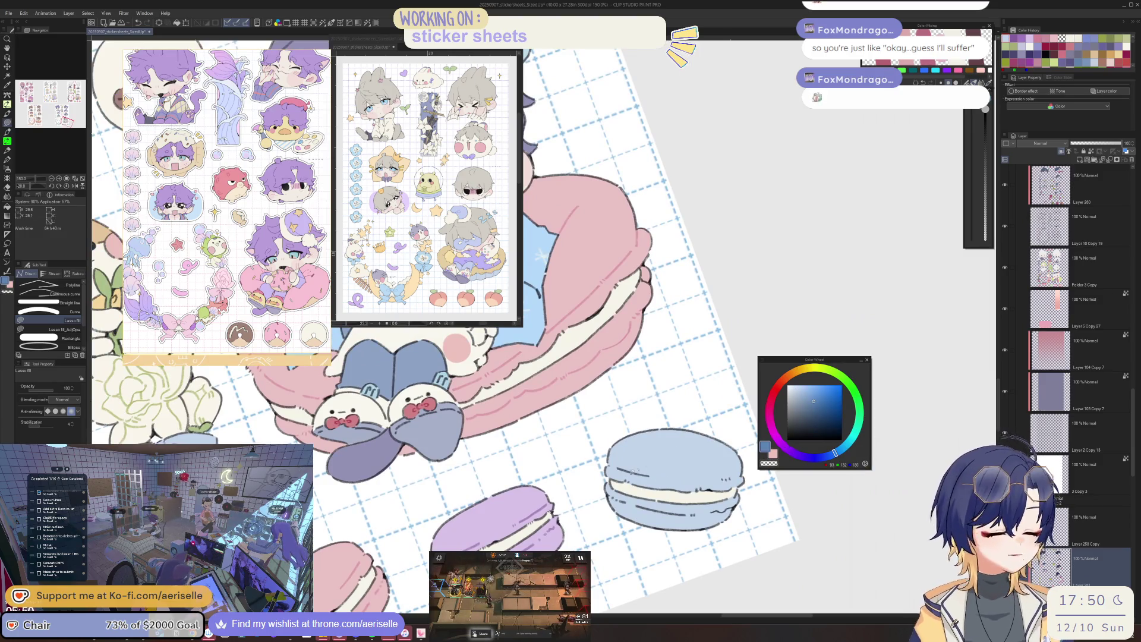
drag(615, 471, 674, 472)
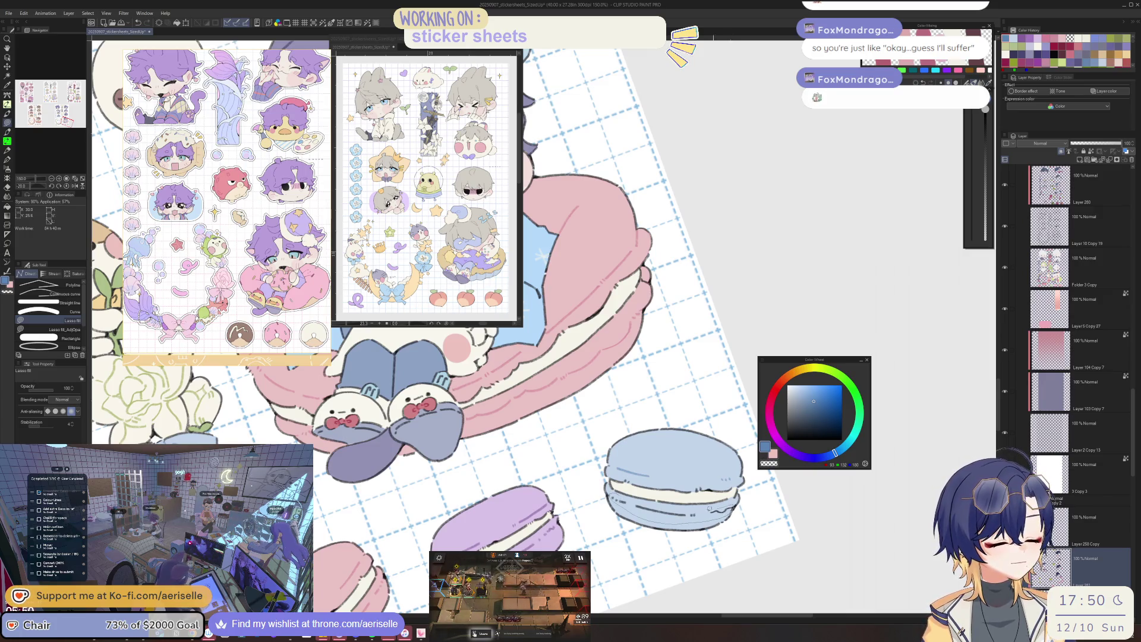
key(ctrl+minus)
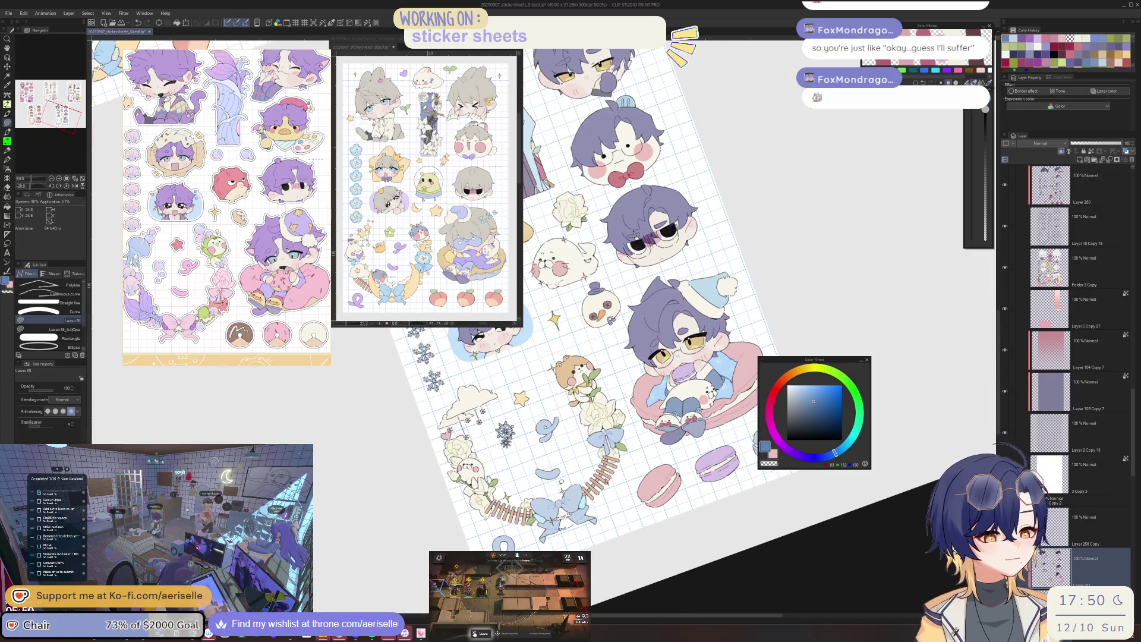
Reset the view, eyedrop a cream colour and brighten the yellow flowers on the tree panel.
key(ctrl+0)
mouse_move(599, 416)
mouse_down()
mouse_move(649, 415)
mouse_move(618, 588)
mouse_move(698, 620)
mouse_up()
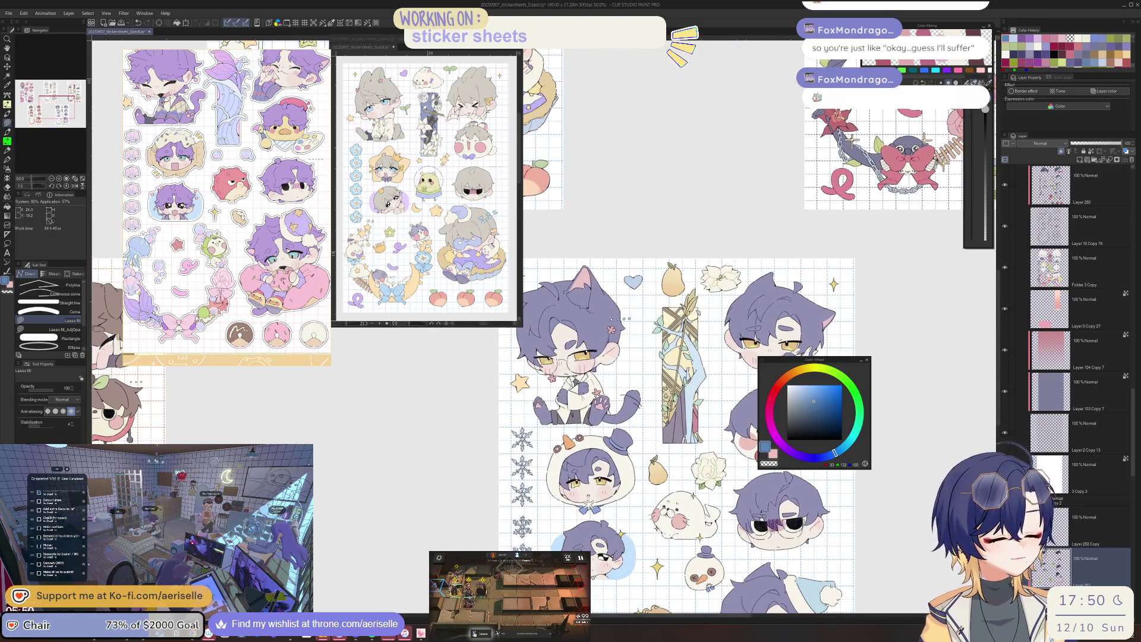
scroll(575, 484, up, 3)
scroll(610, 406, down, 3)
drag(609, 407, 661, 478)
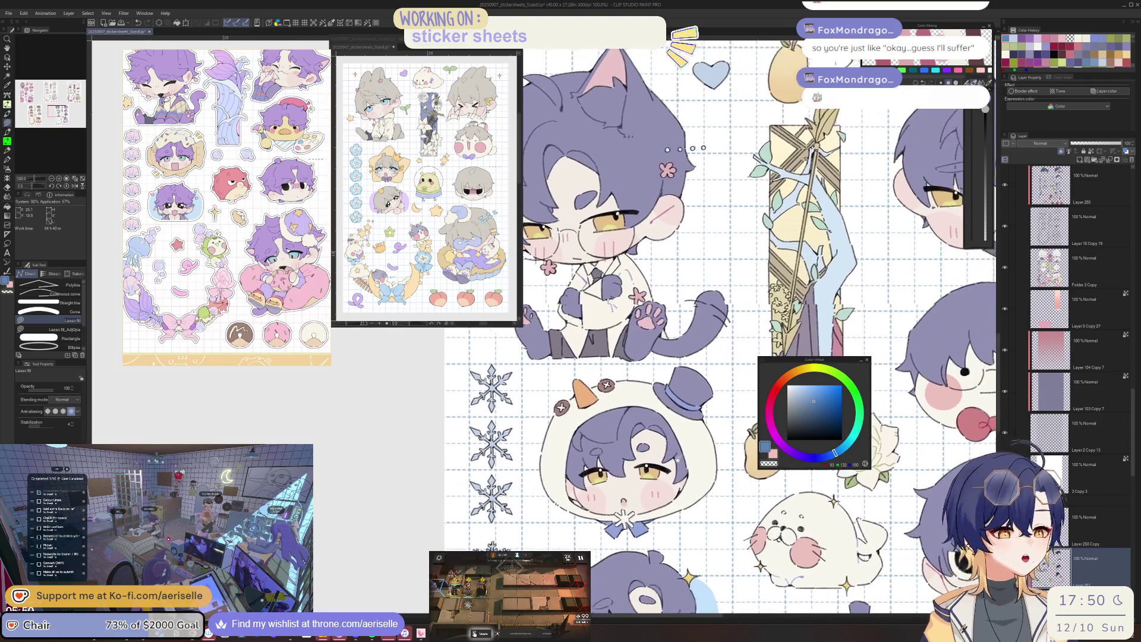
scroll(660, 473, up, 2)
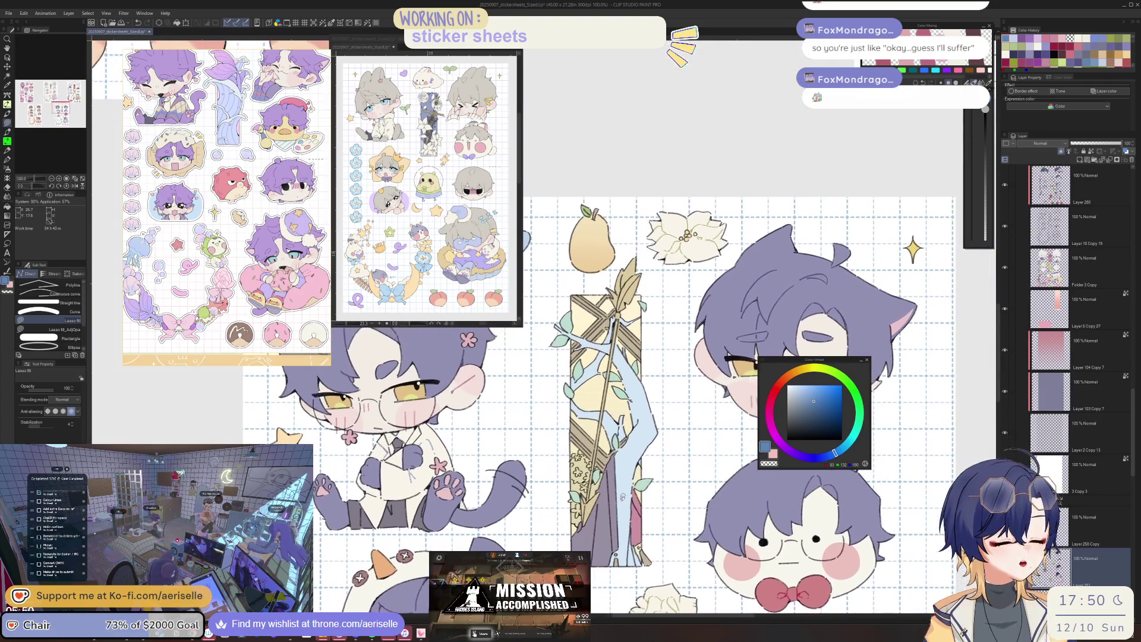
scroll(660, 473, up, 2)
click(797, 390)
scroll(580, 449, up, 1)
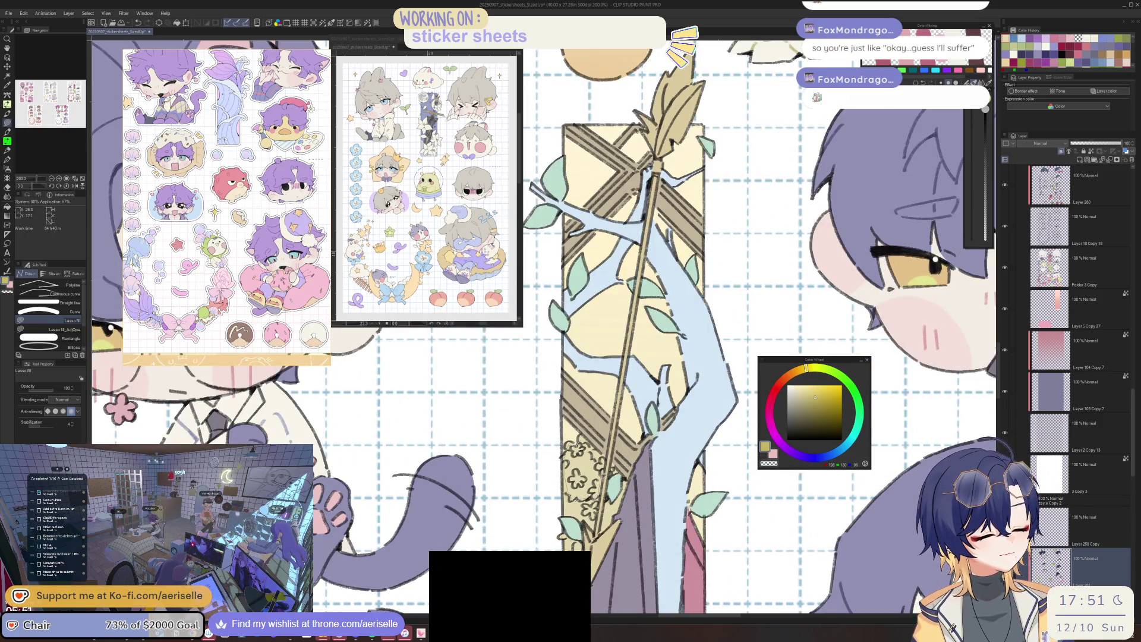
scroll(603, 436, down, 2)
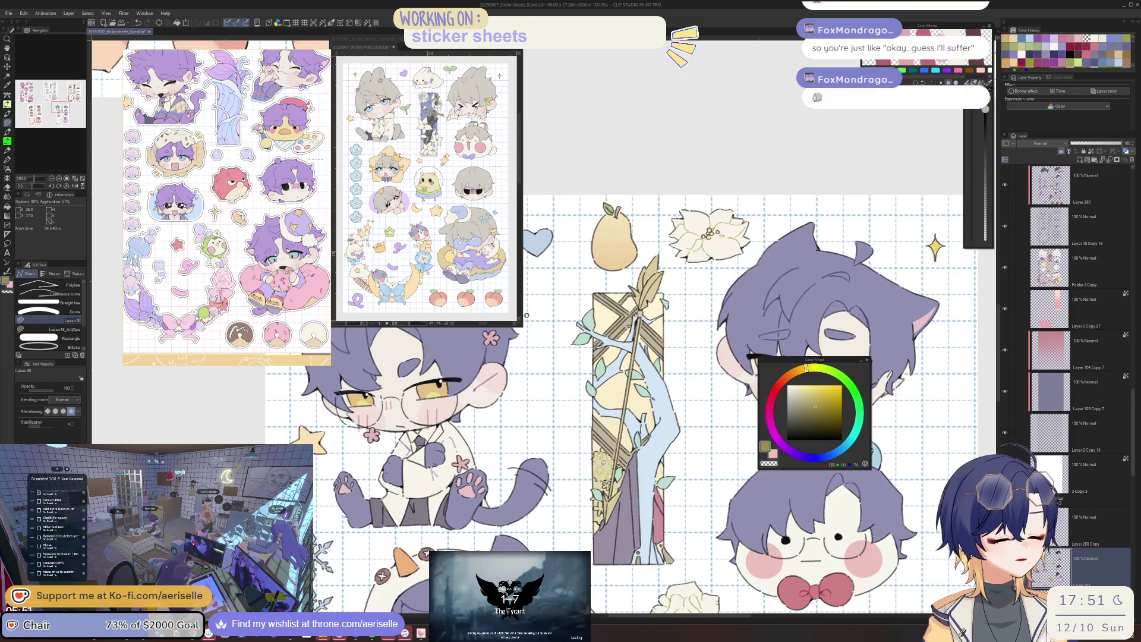
scroll(603, 437, up, 2)
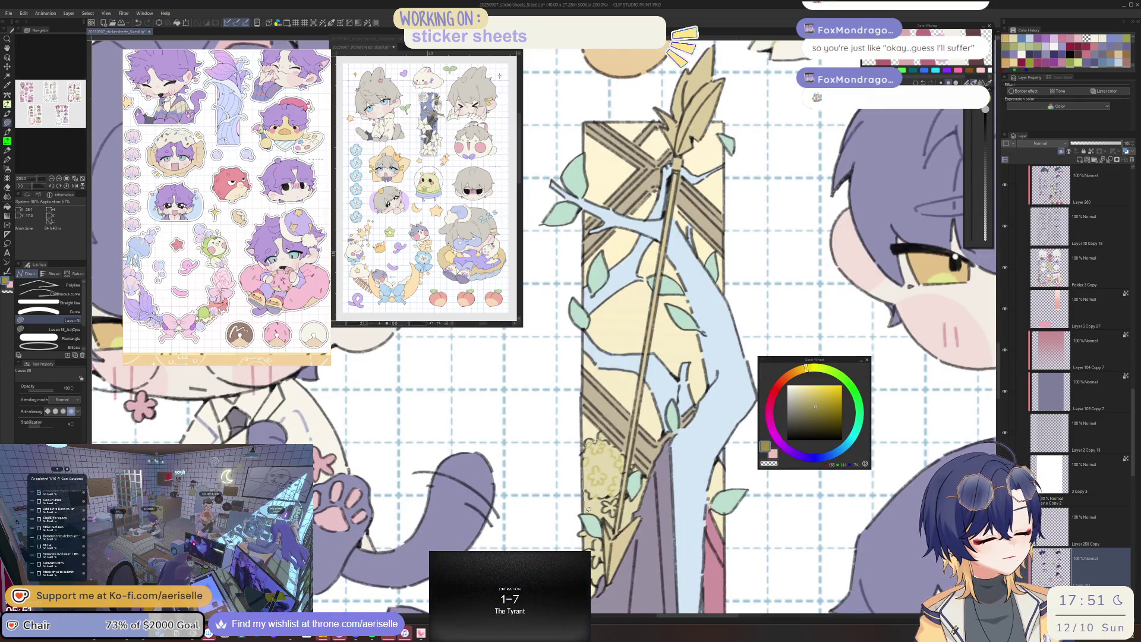
drag(591, 446, 618, 508)
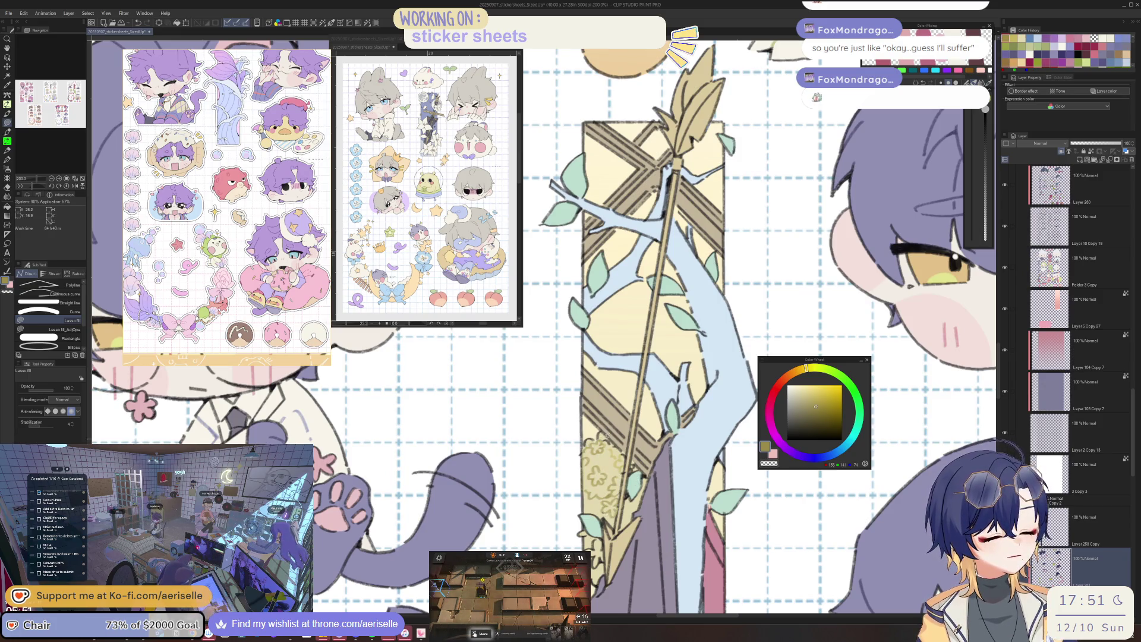
scroll(588, 516, down, 2)
scroll(588, 517, up, 4)
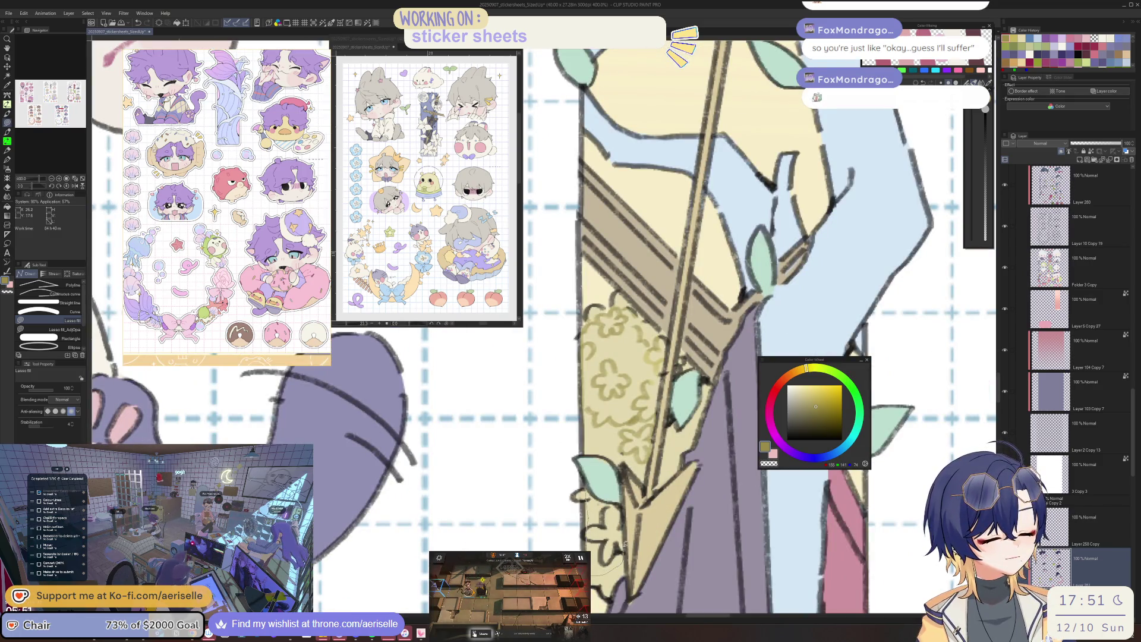
scroll(628, 419, down, 5)
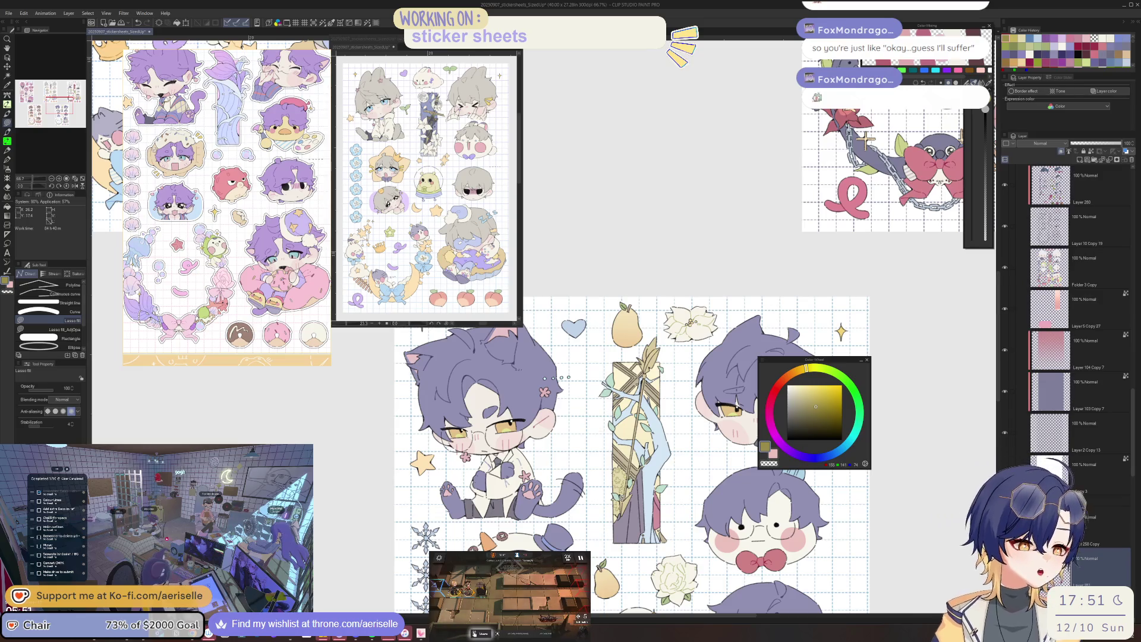
scroll(643, 352, up, 3)
Paint a brown stroke along the bookmark's left edge, then dab it with light blue.
click(815, 409)
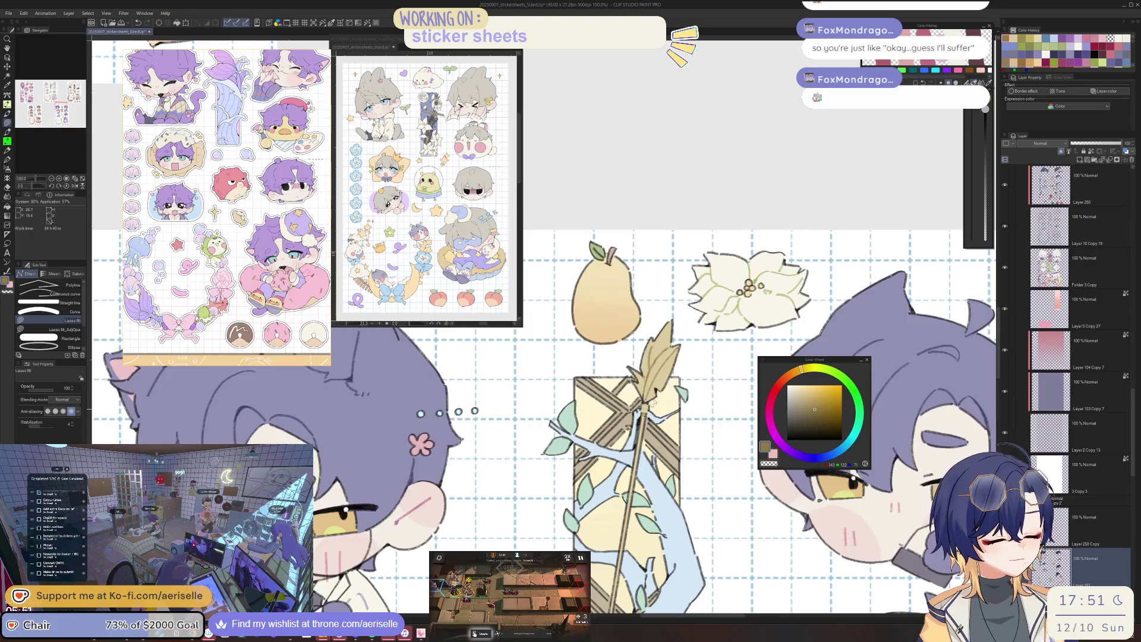
scroll(659, 404, down, 5)
scroll(646, 490, up, 5)
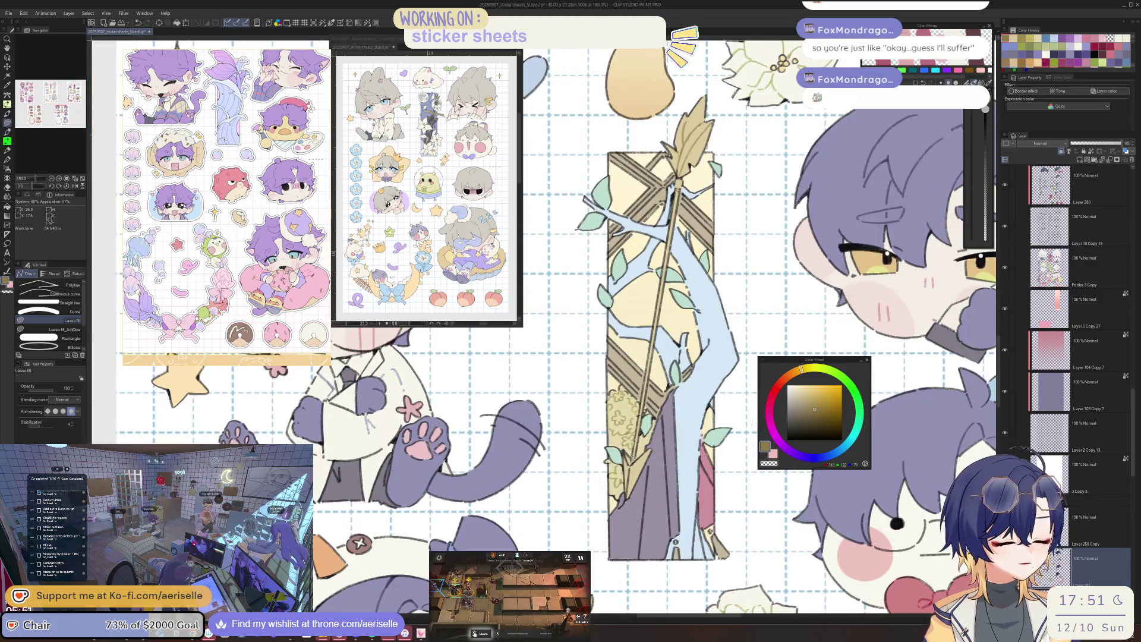
scroll(630, 487, down, 1)
scroll(623, 464, down, 1)
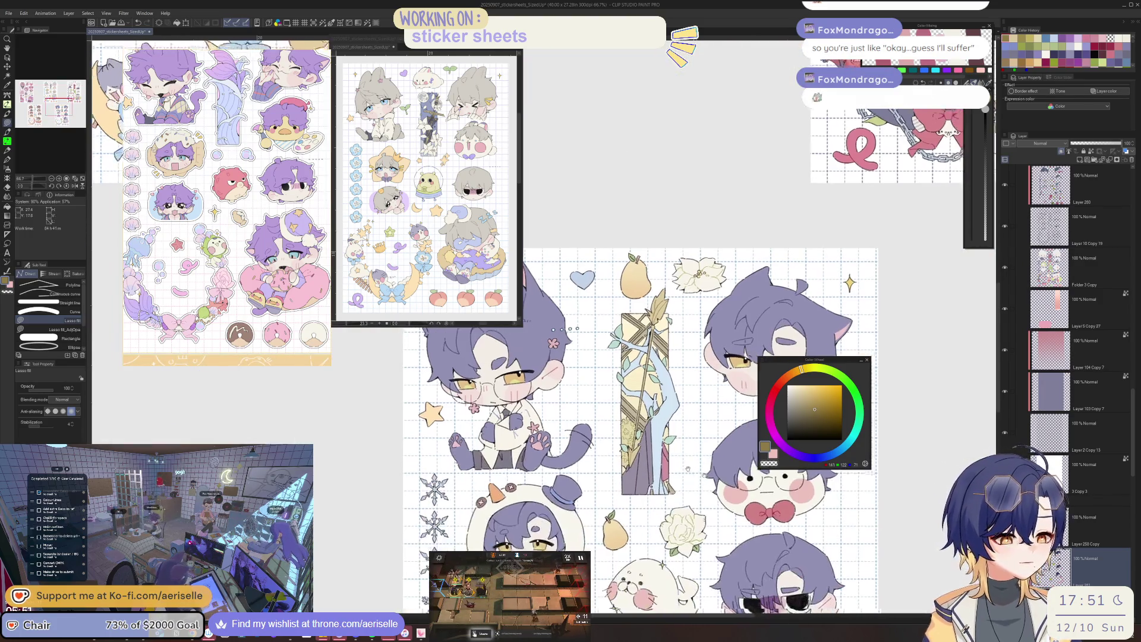
scroll(616, 436, down, 2)
scroll(659, 466, up, 2)
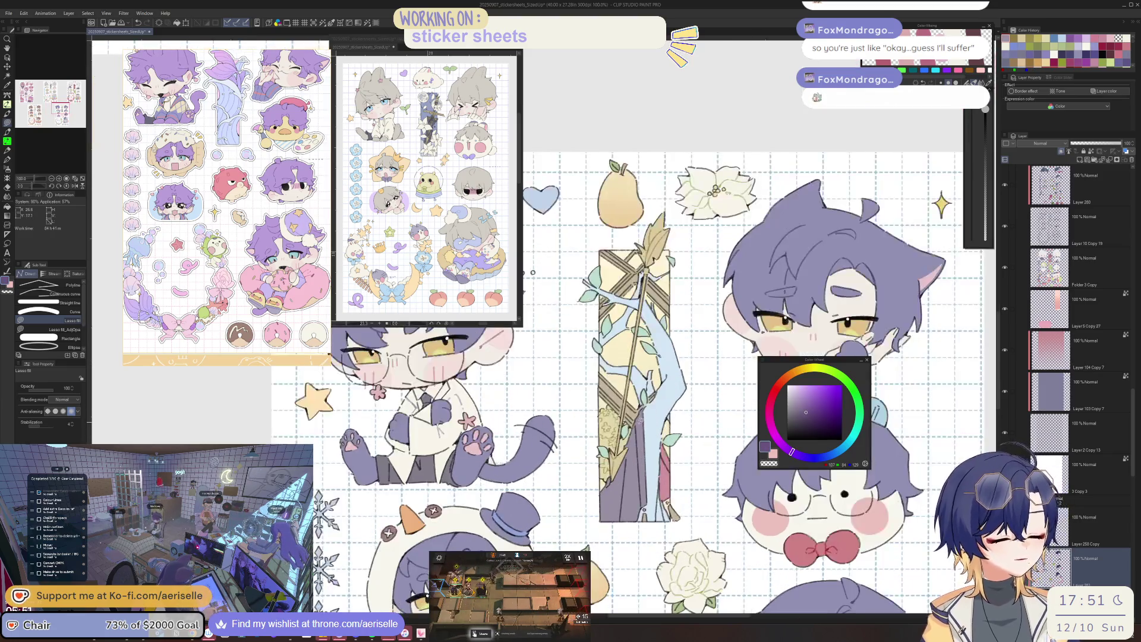
drag(644, 500, 668, 403)
alt+click(670, 384)
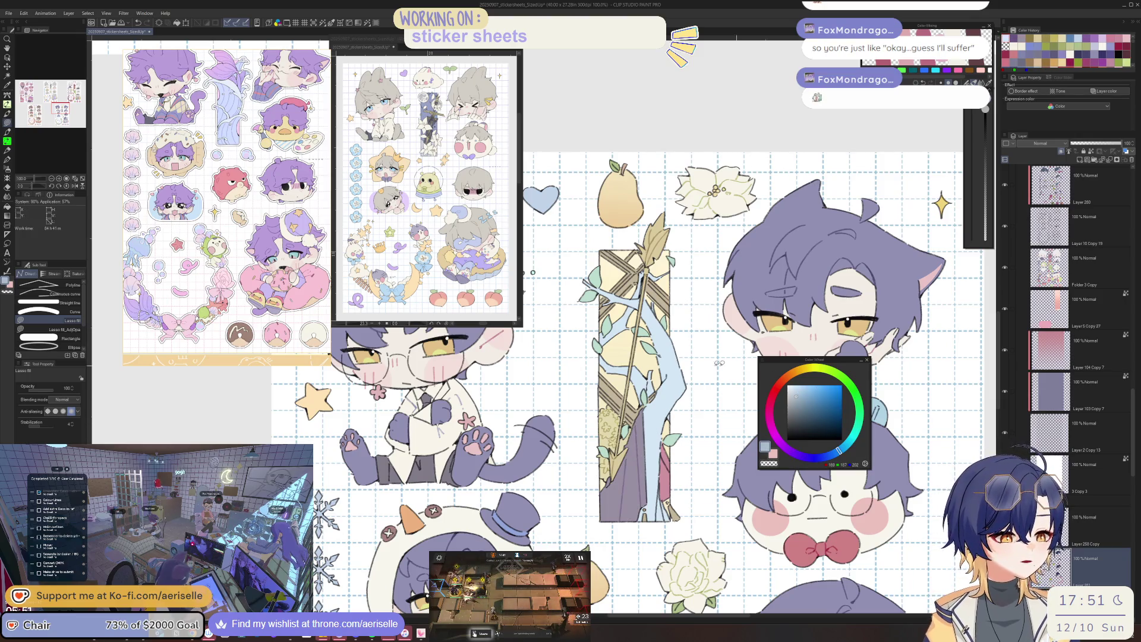
scroll(573, 347, down, 2)
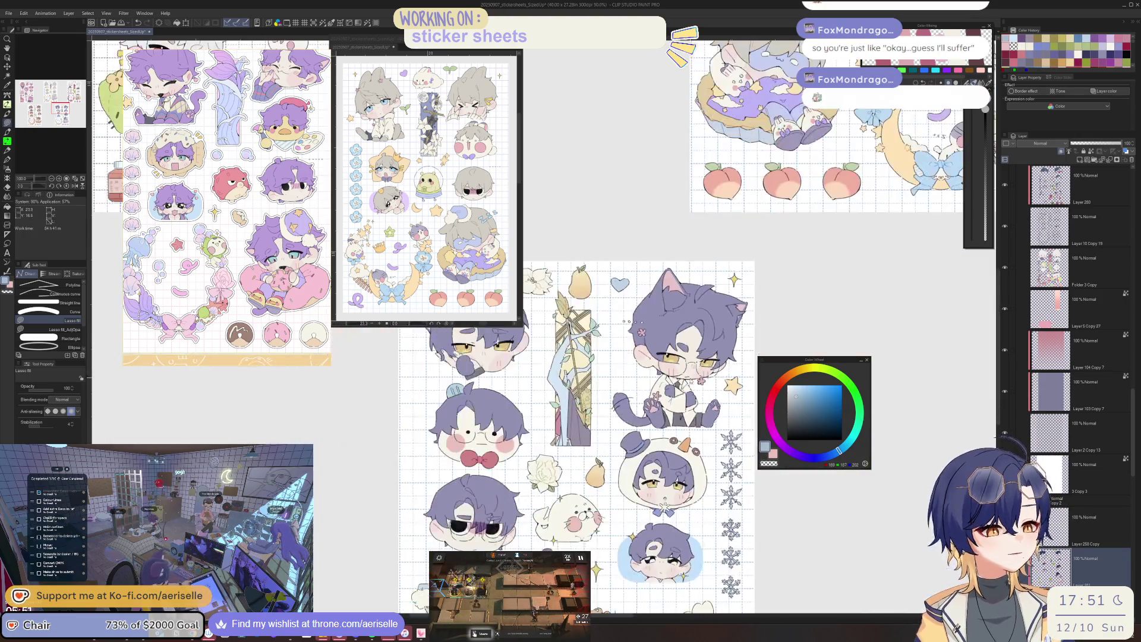
scroll(574, 348, down, 1)
scroll(573, 348, down, 2)
Zoom into the cat-eared purple-haired character with a pink colour and eyedropper ready.
drag(573, 348, 599, 309)
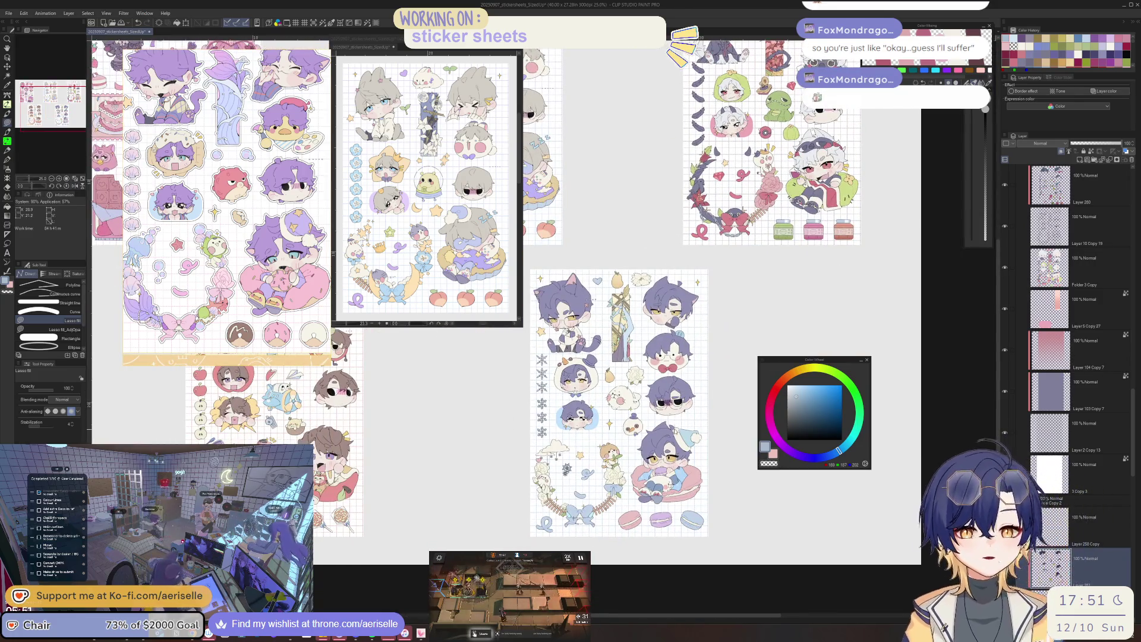
scroll(633, 376, up, 1)
scroll(634, 377, up, 1)
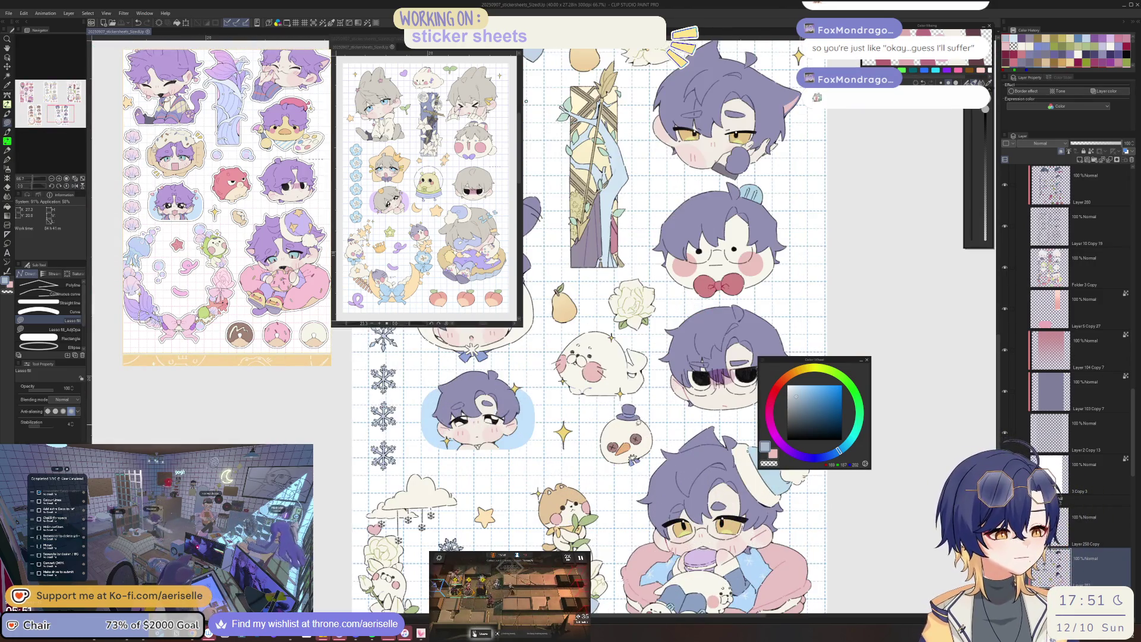
scroll(633, 376, up, 1)
scroll(558, 355, up, 1)
scroll(558, 354, up, 2)
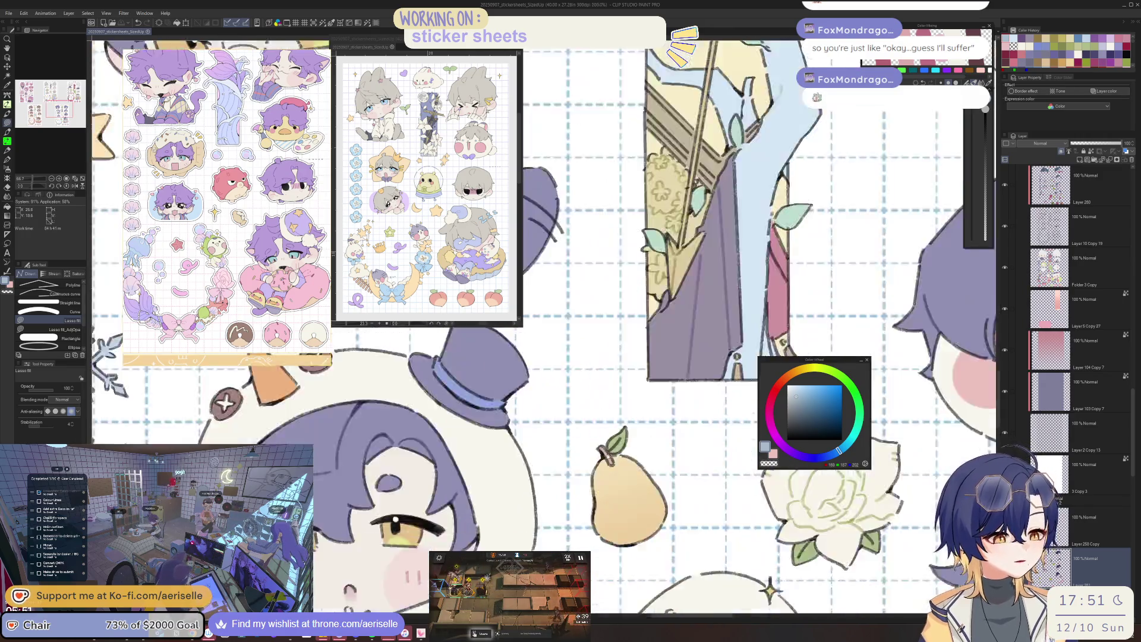
scroll(559, 354, up, 1)
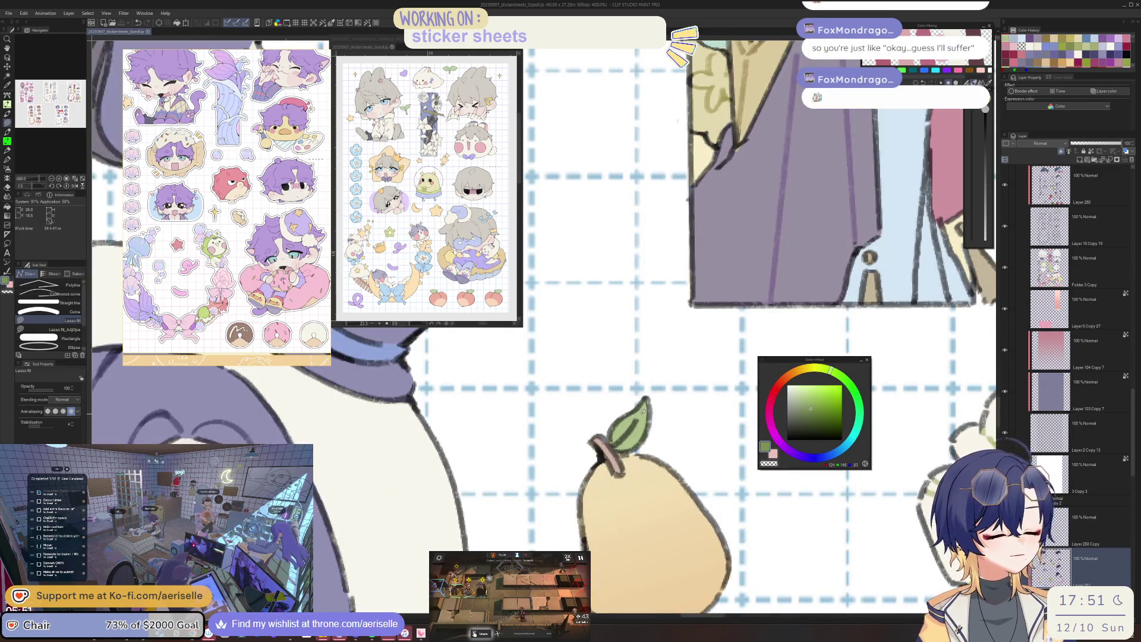
scroll(644, 411, down, 2)
scroll(643, 411, down, 1)
scroll(644, 411, down, 1)
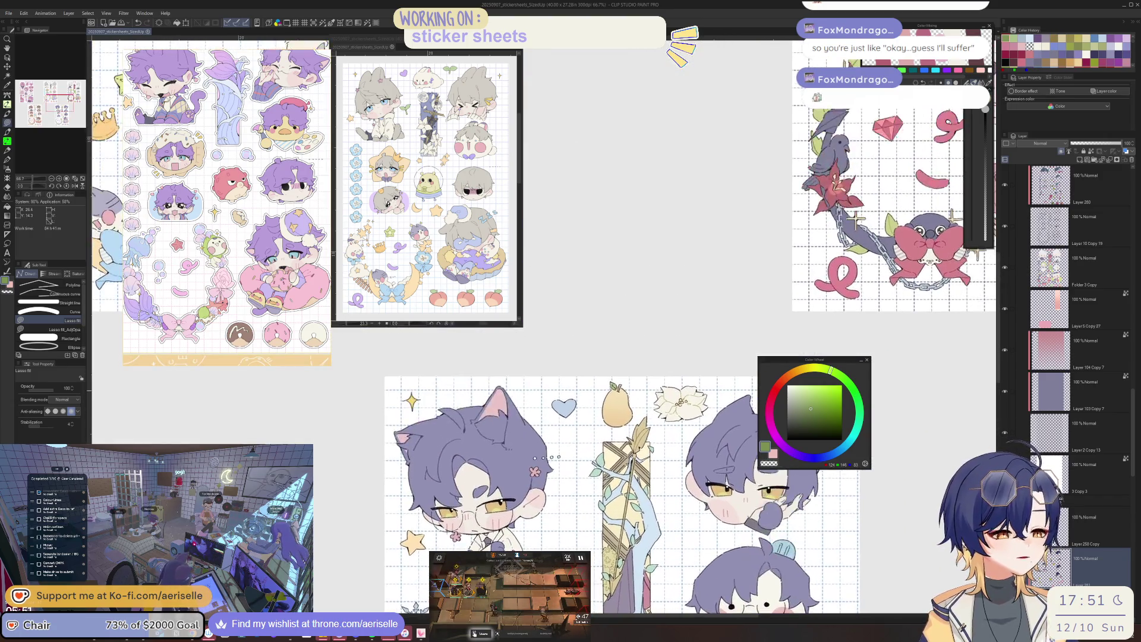
scroll(644, 410, up, 3)
key(b)
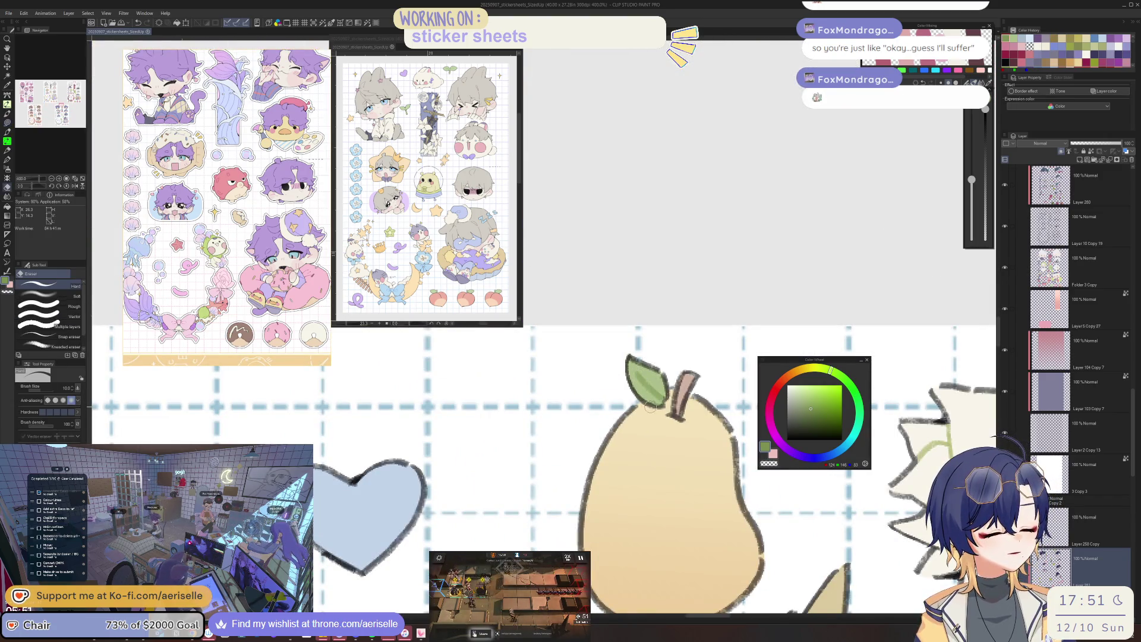
scroll(652, 408, down, 3)
scroll(651, 407, down, 1)
scroll(712, 466, up, 2)
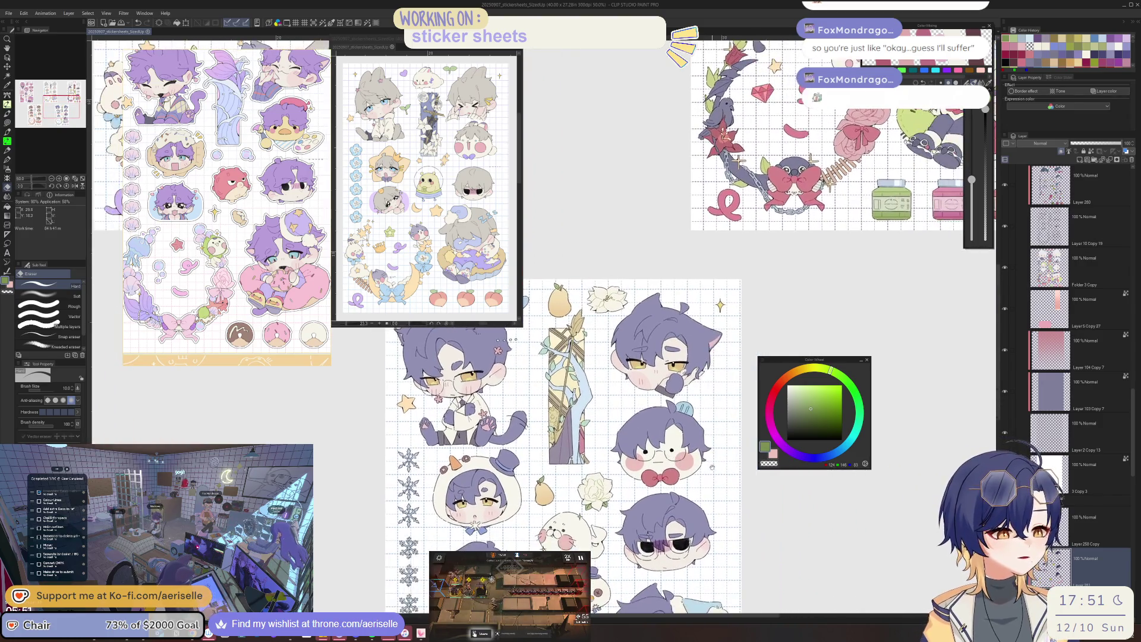
scroll(670, 386, up, 1)
scroll(670, 386, up, 3)
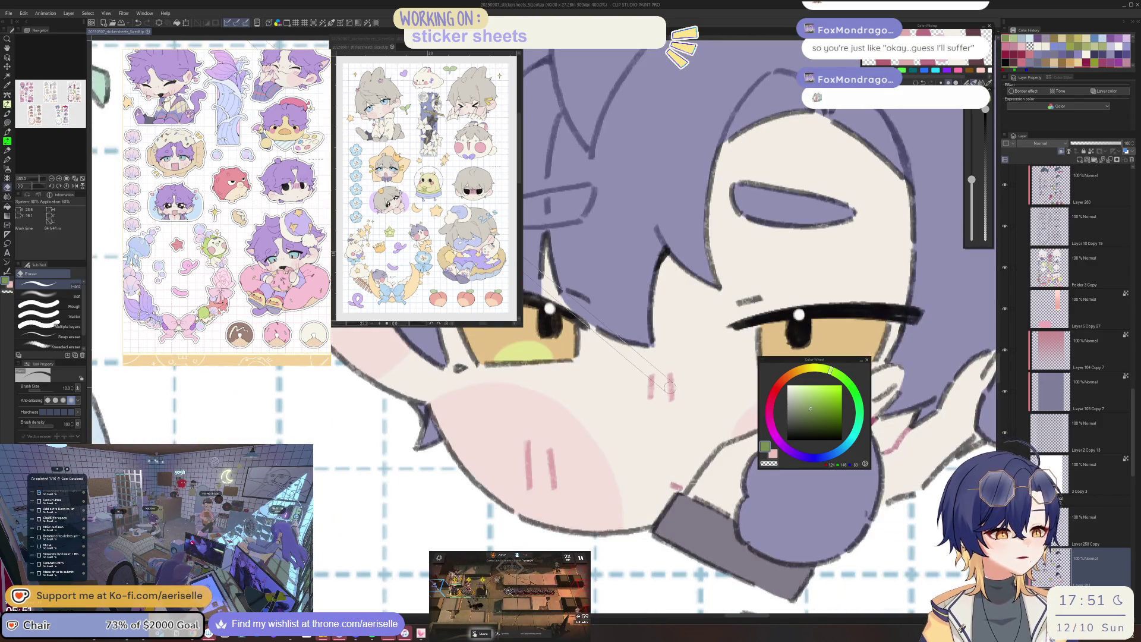
alt+click(669, 388)
key(u)
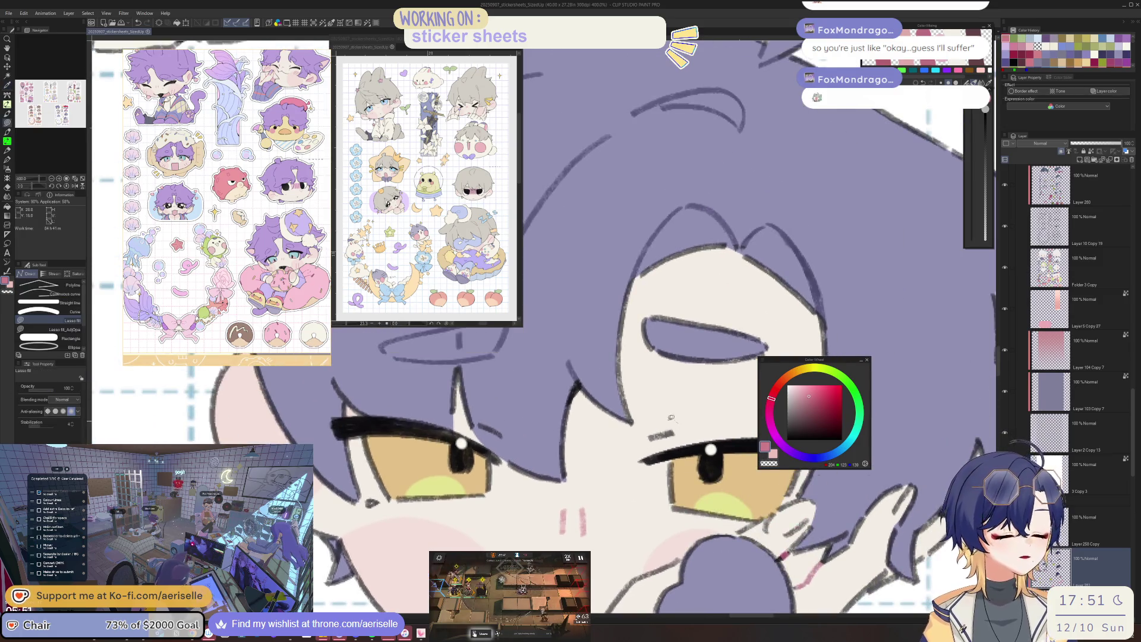
scroll(670, 416, down, 3)
scroll(671, 416, down, 1)
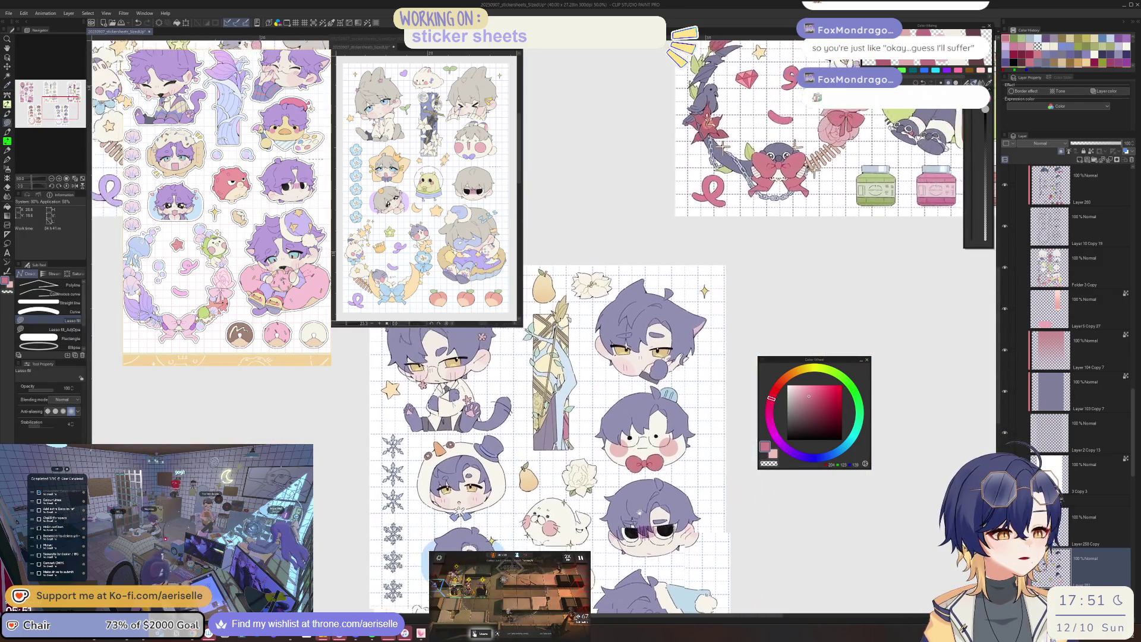
scroll(639, 526, down, 1)
scroll(639, 527, down, 1)
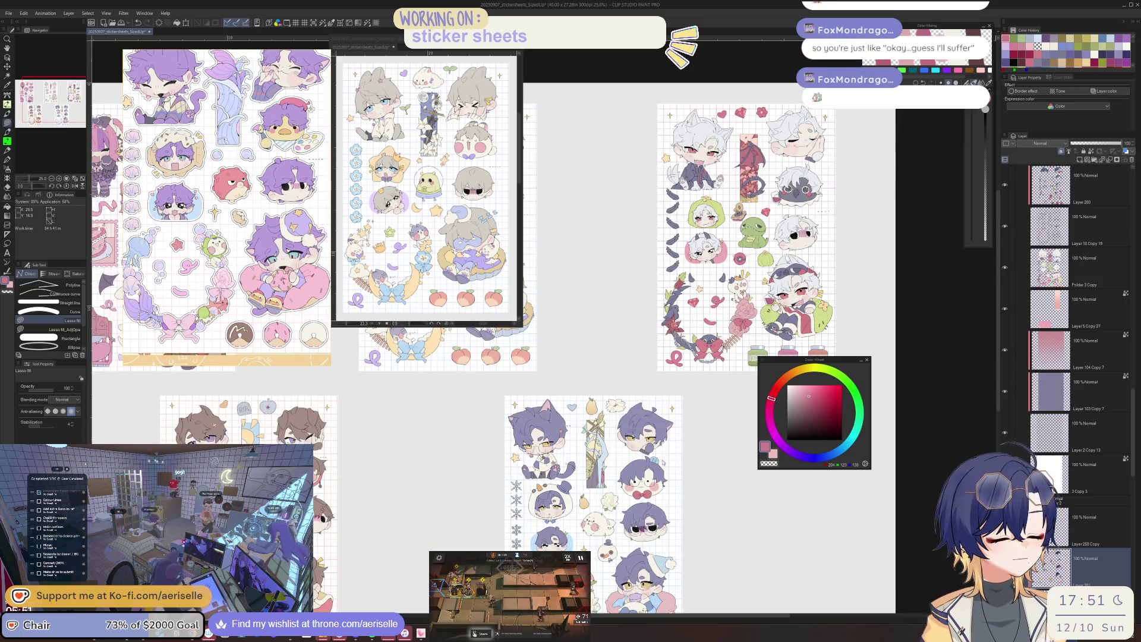
scroll(540, 478, up, 3)
scroll(539, 477, up, 2)
key(i)
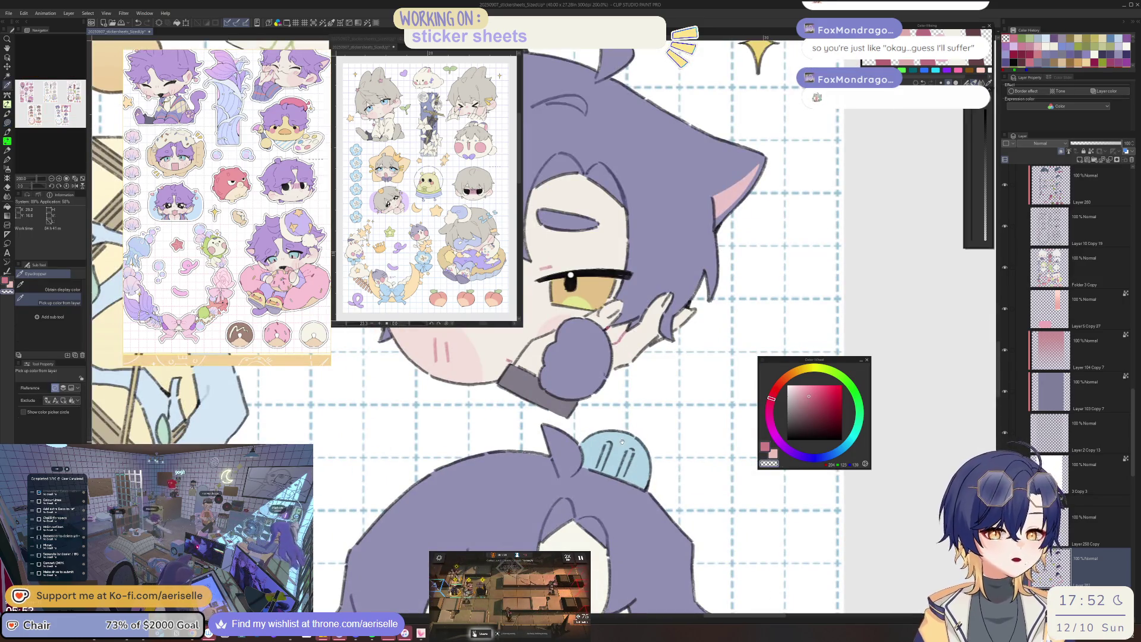
Eyedrop the light blue and lasso-fill over the dark marks on the head blob.
click(615, 457)
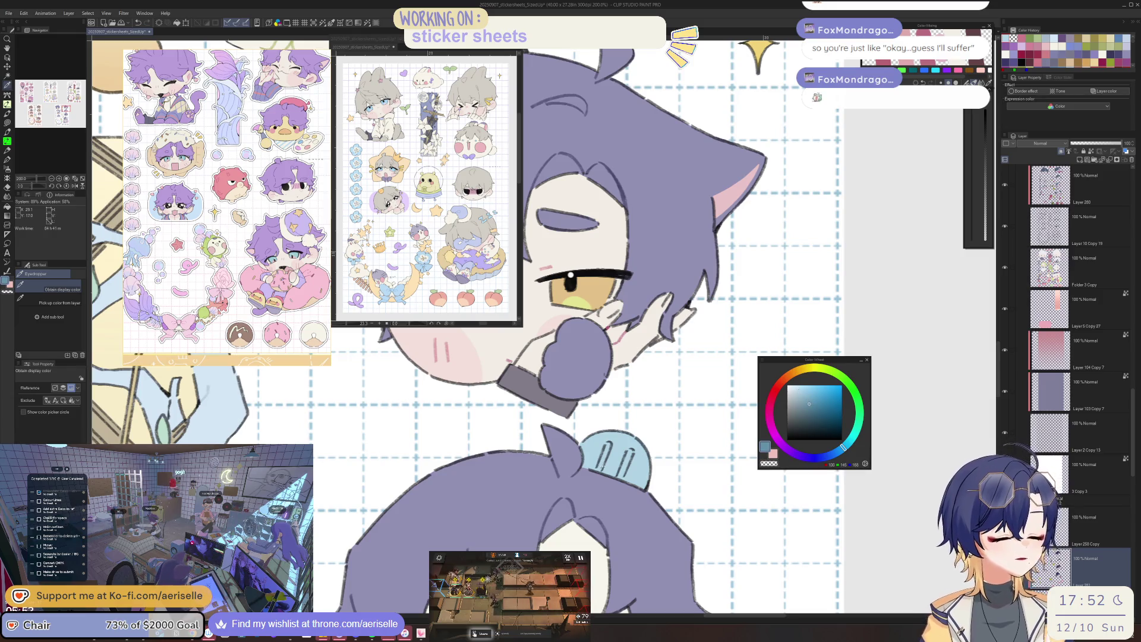
key(u)
drag(617, 433, 670, 442)
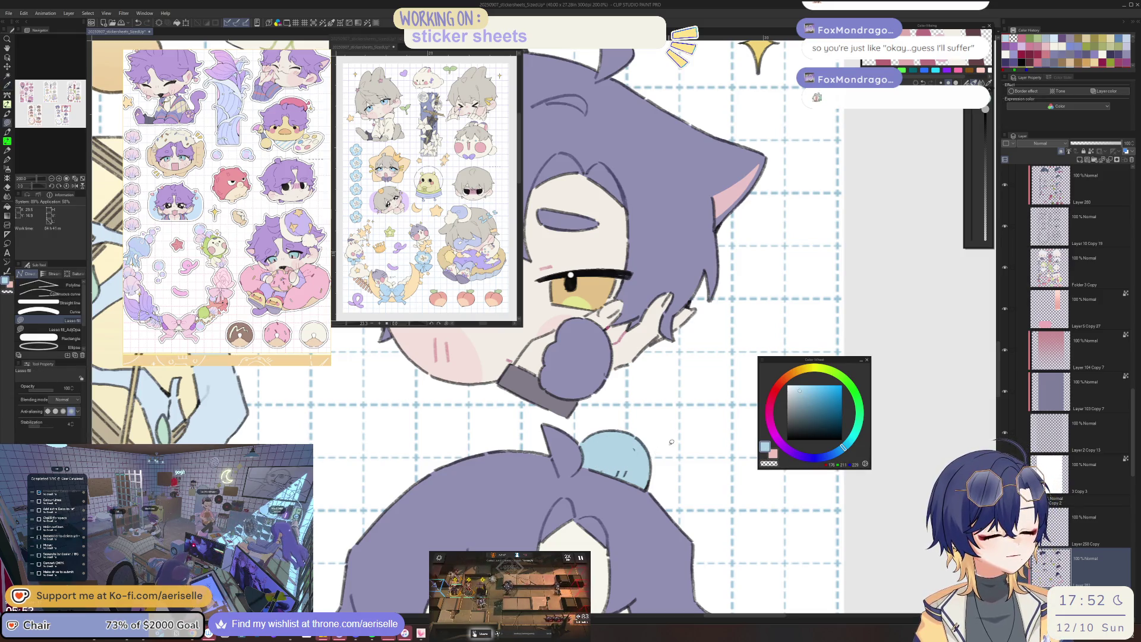
key(g)
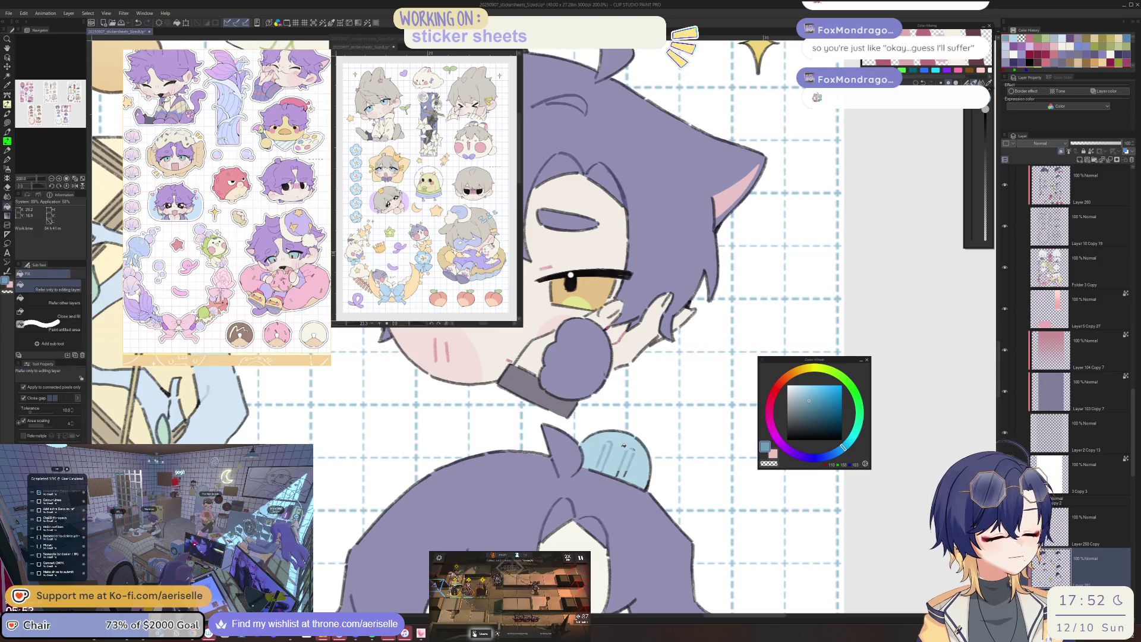
key(u)
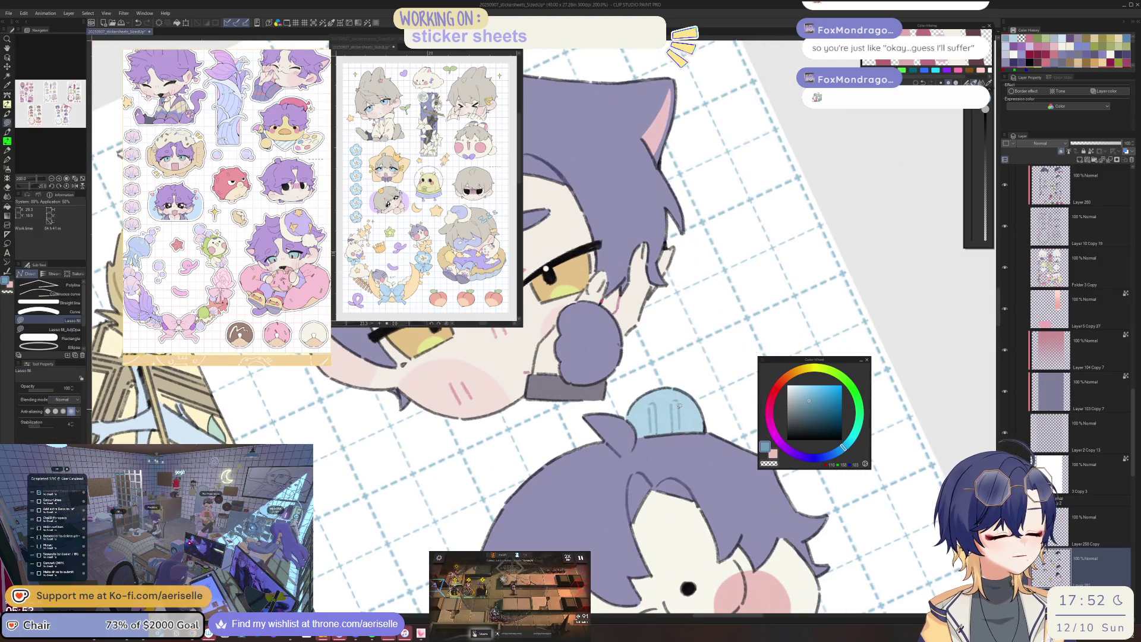
scroll(653, 430, down, 5)
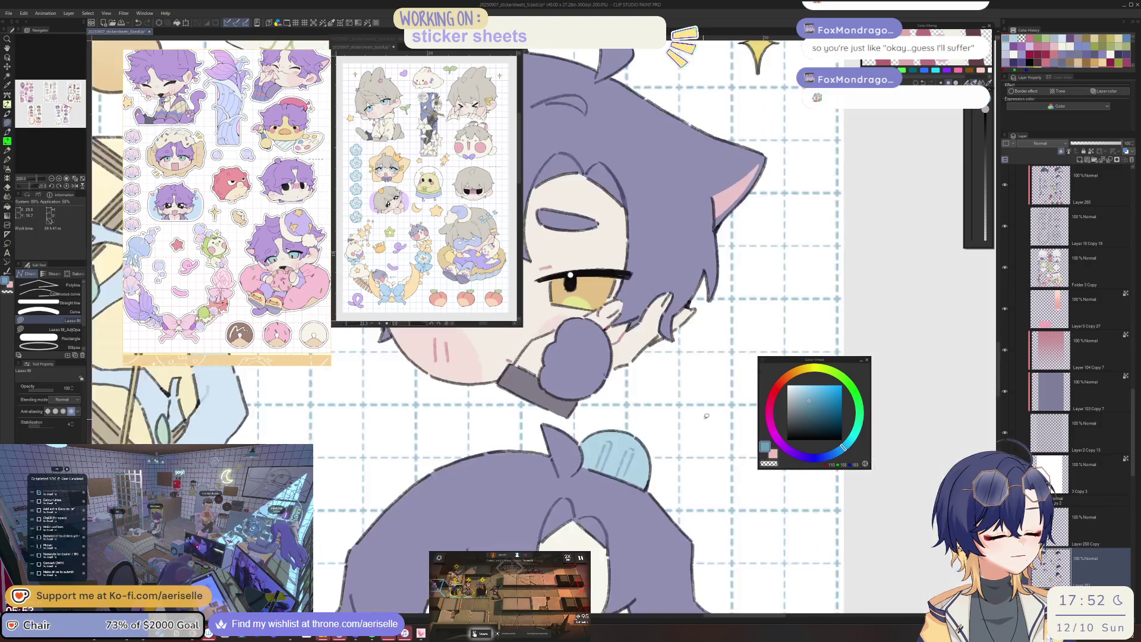
scroll(584, 401, down, 1)
scroll(584, 401, down, 1)
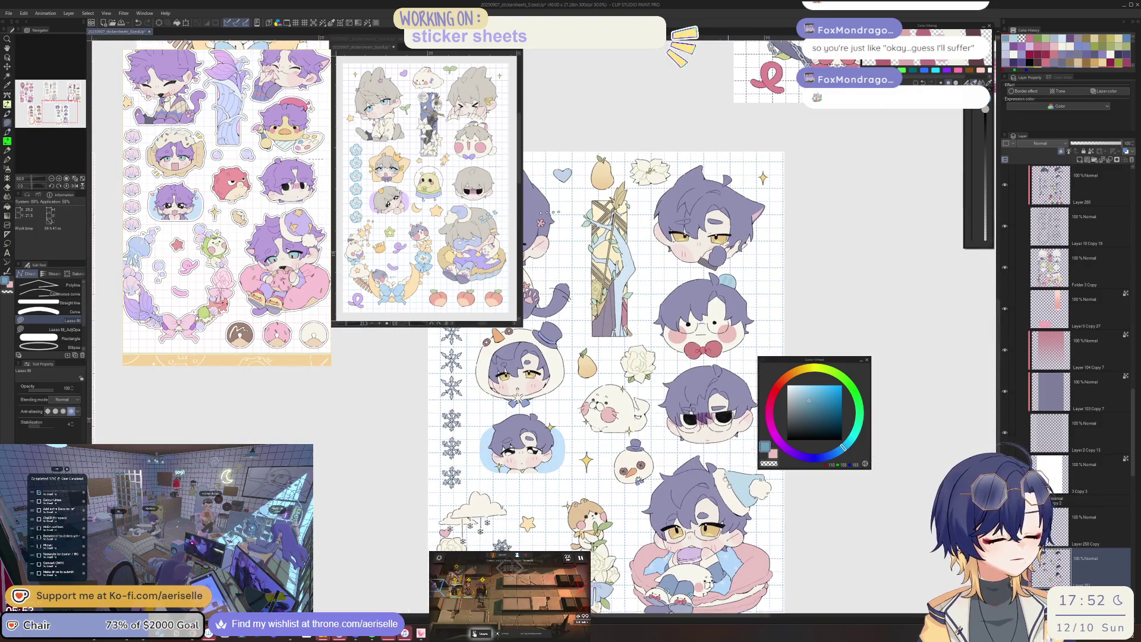
scroll(583, 401, down, 1)
scroll(584, 401, down, 1)
scroll(640, 499, up, 3)
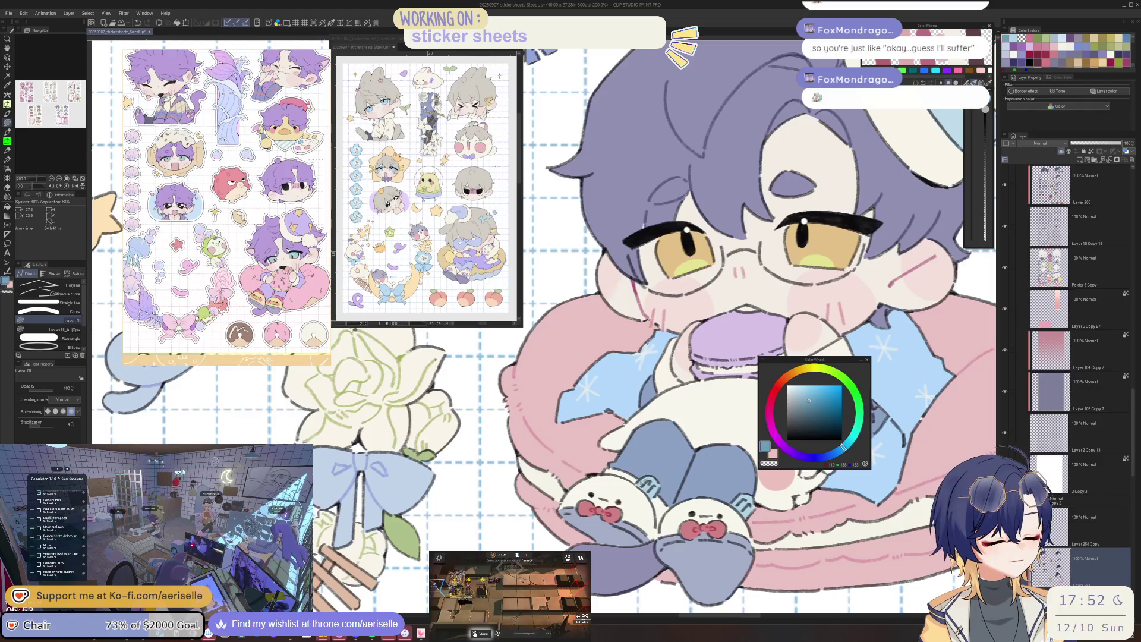
scroll(624, 401, down, 1)
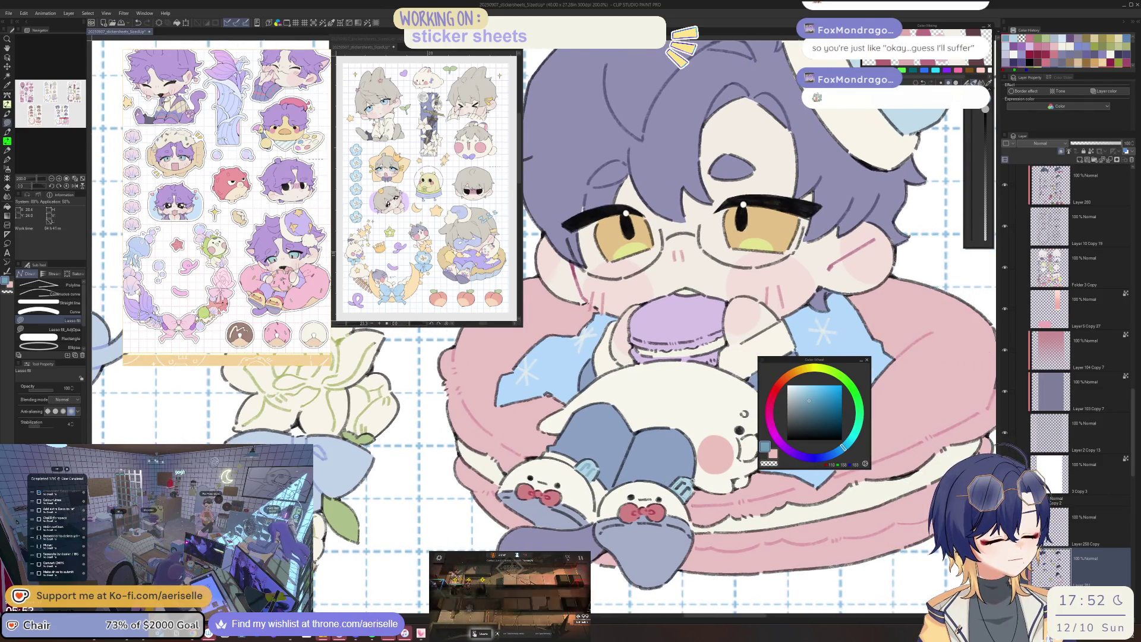
scroll(623, 401, down, 2)
scroll(607, 356, up, 2)
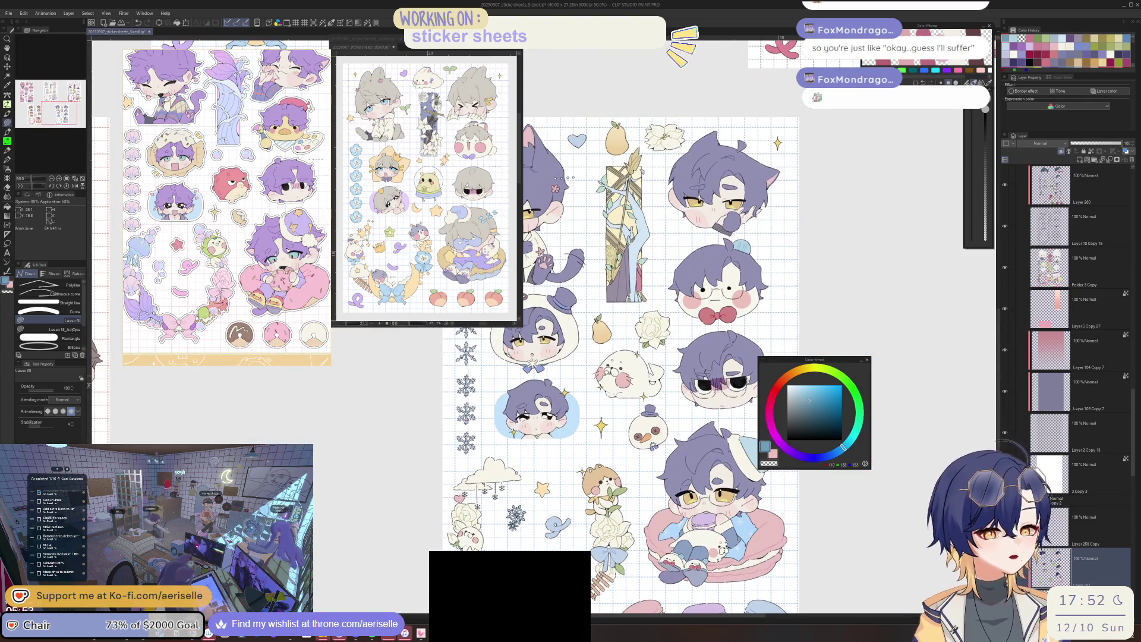
key(i)
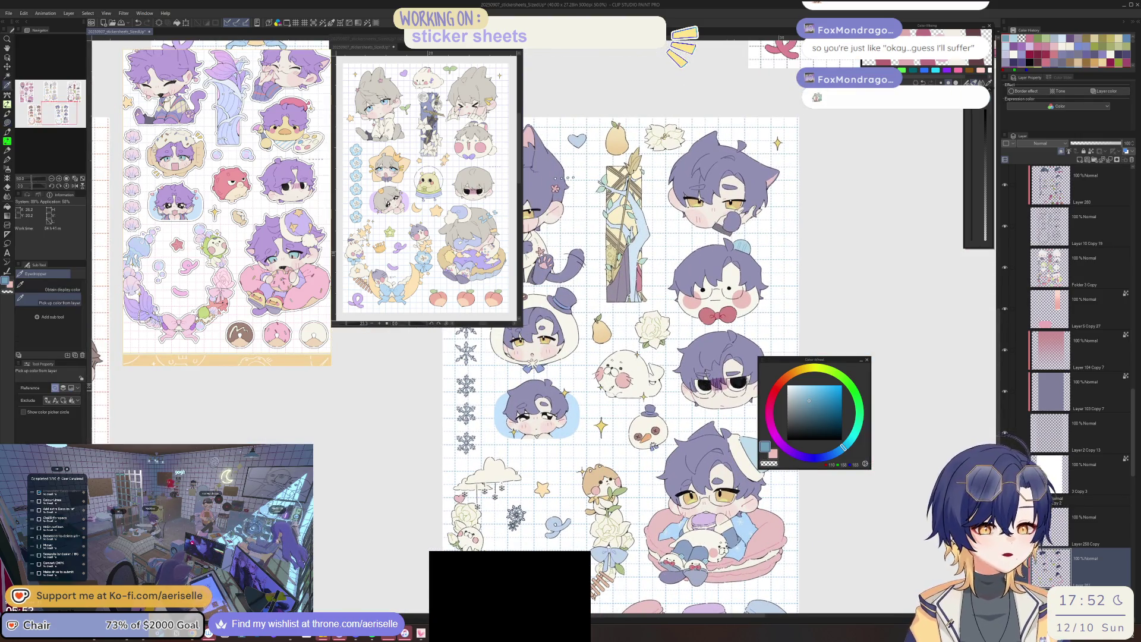
scroll(611, 393, up, 3)
scroll(624, 357, down, 4)
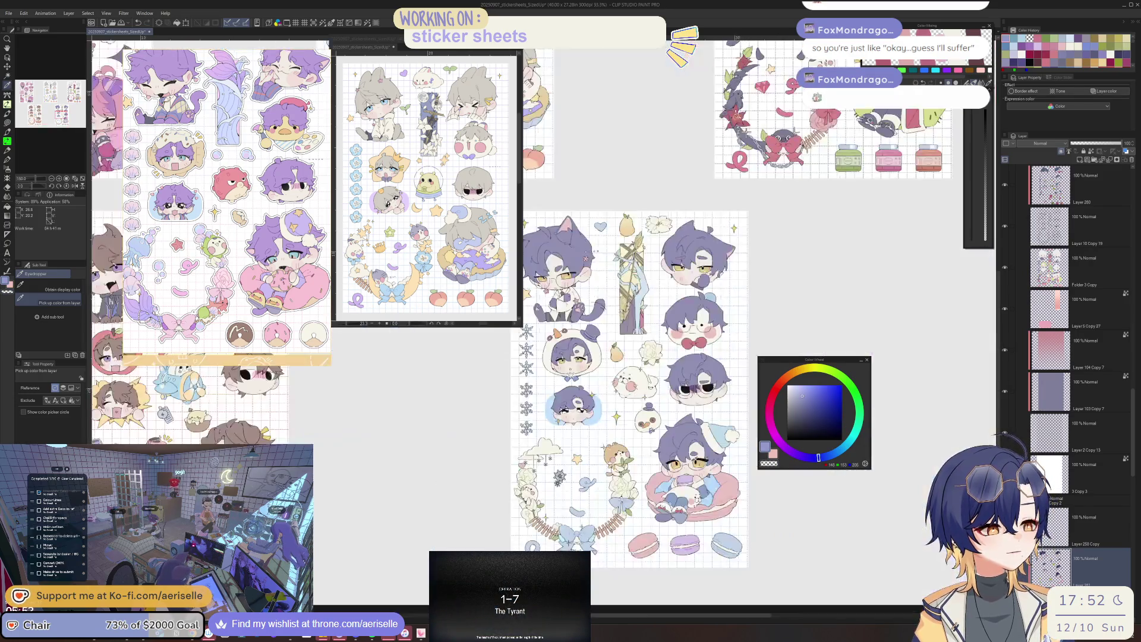
scroll(624, 356, up, 5)
key(b)
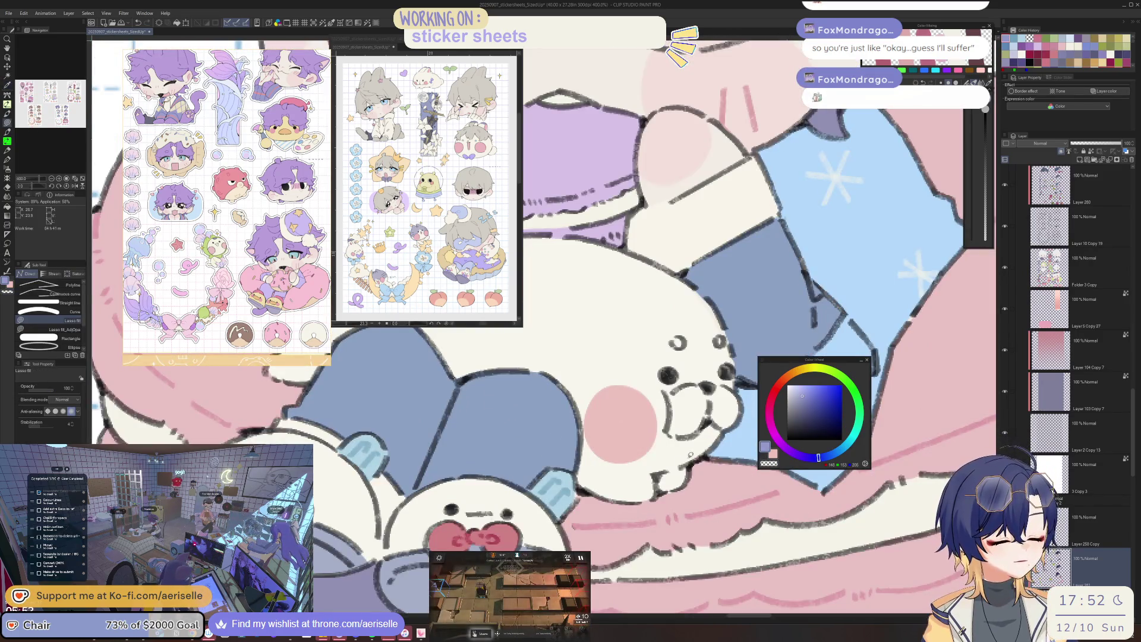
scroll(664, 477, down, 3)
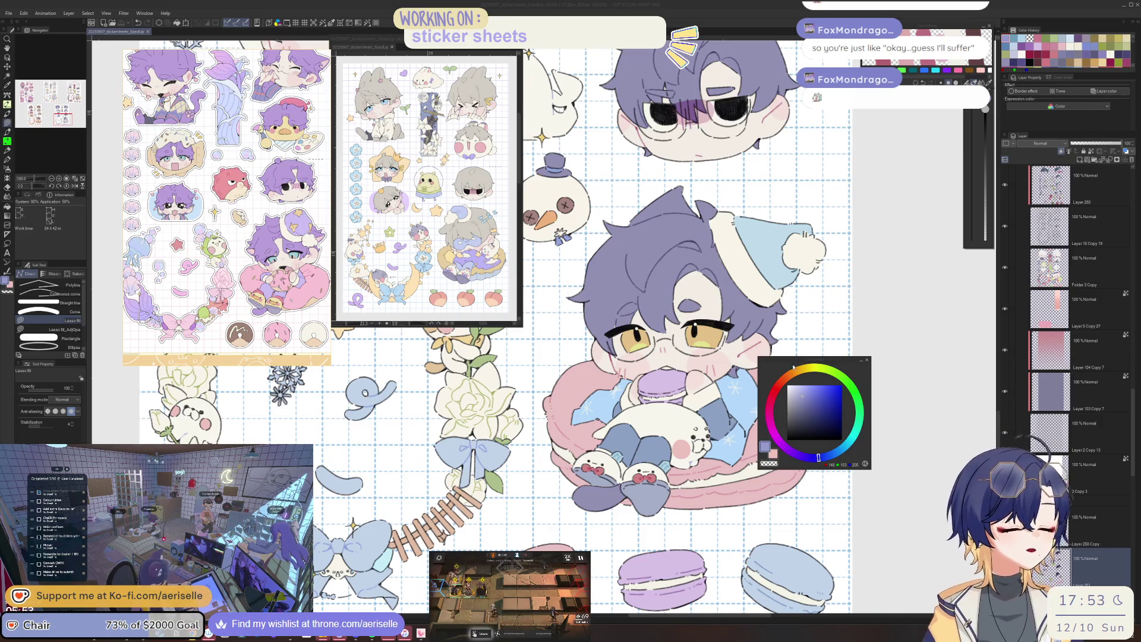
scroll(637, 456, up, 5)
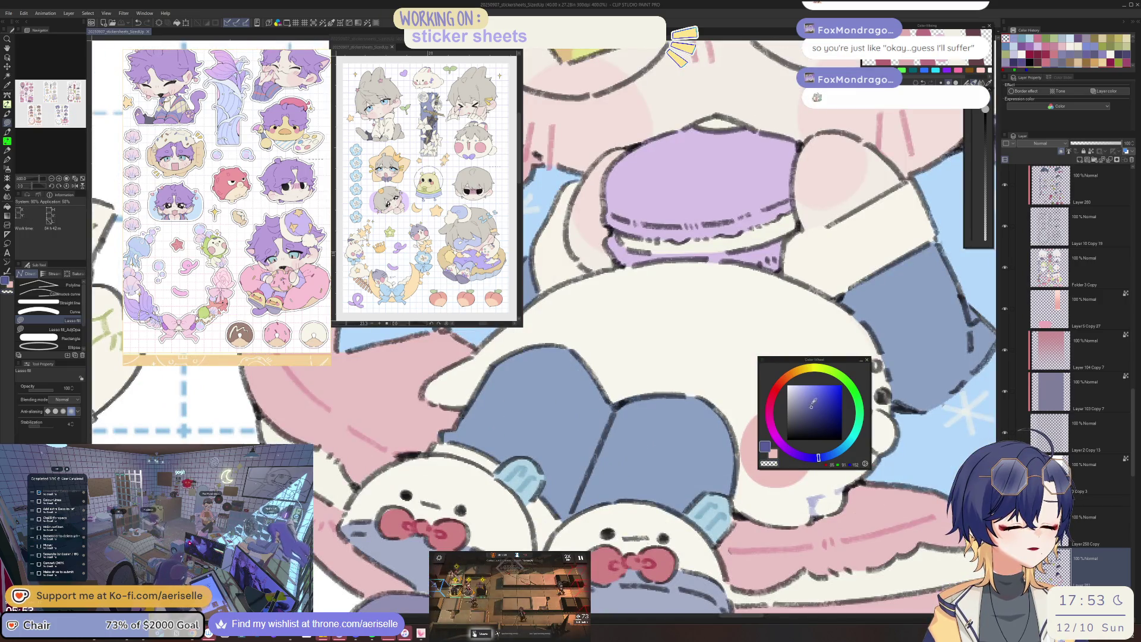
Sample the outline and blue-grey slipper colours and touch up the seal slippers with lasso fill and brush.
key(alt)
drag(737, 378, 623, 425)
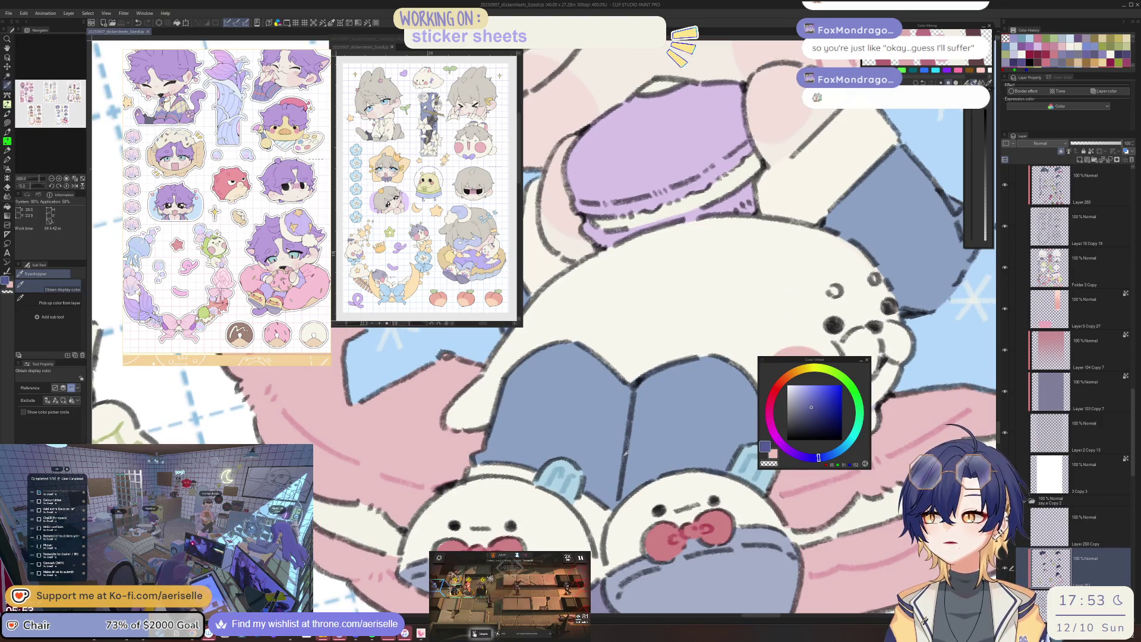
click(627, 452)
click(629, 436)
key(u)
alt+click(629, 389)
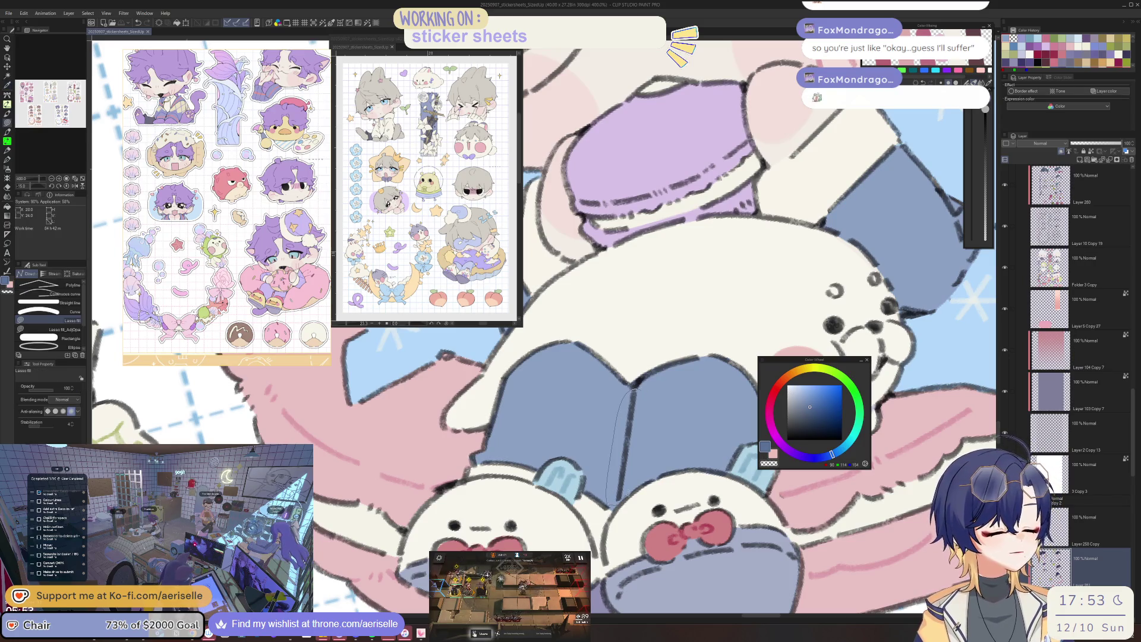
scroll(624, 464, down, 5)
scroll(650, 446, up, 2)
scroll(660, 440, up, 2)
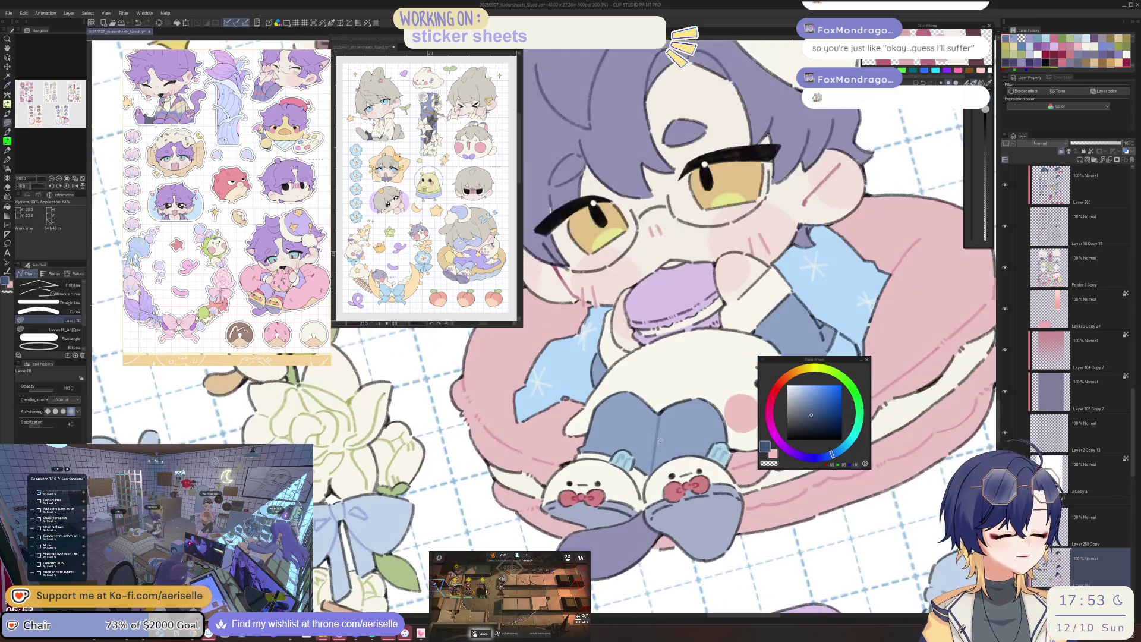
key(g)
scroll(665, 505, up, 3)
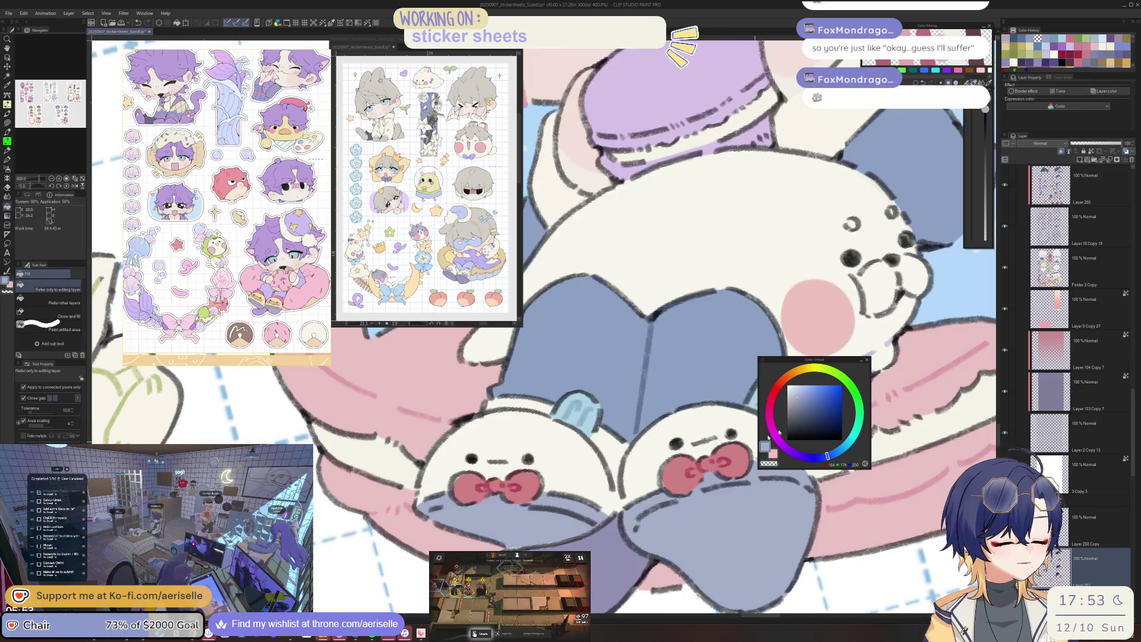
key(p)
drag(725, 513, 640, 523)
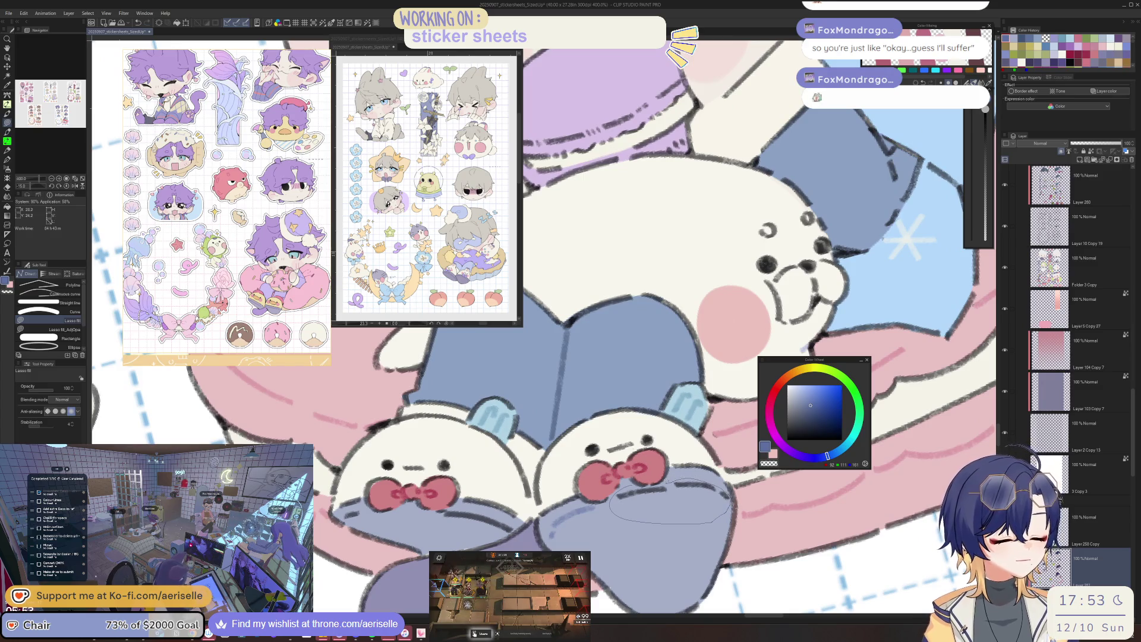
drag(473, 524, 651, 496)
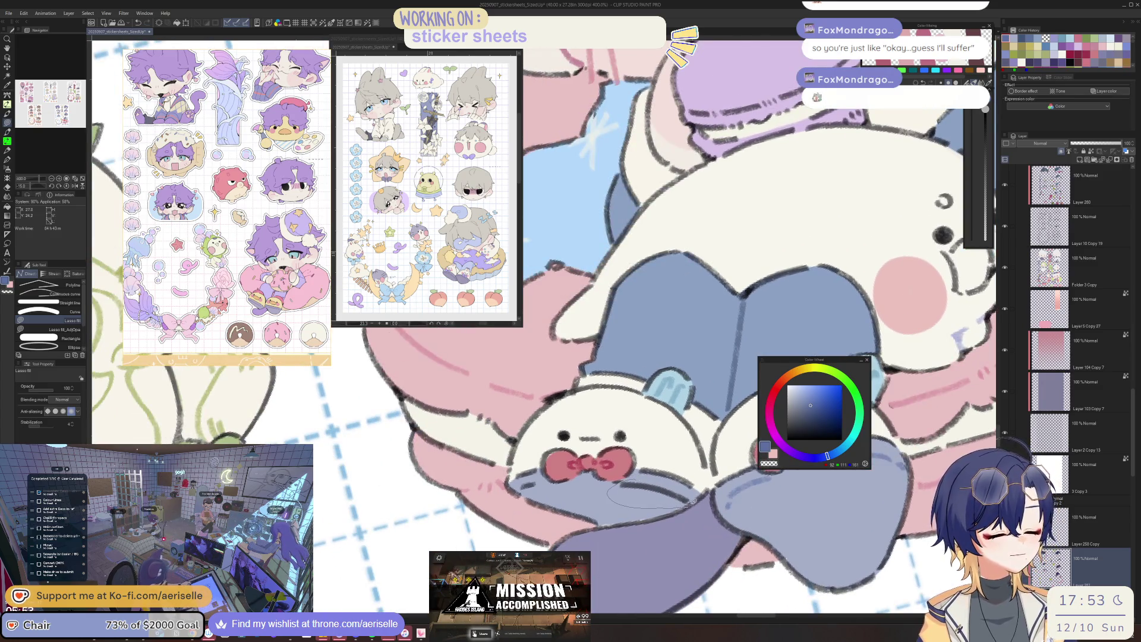
scroll(651, 497, down, 2)
scroll(646, 528, down, 3)
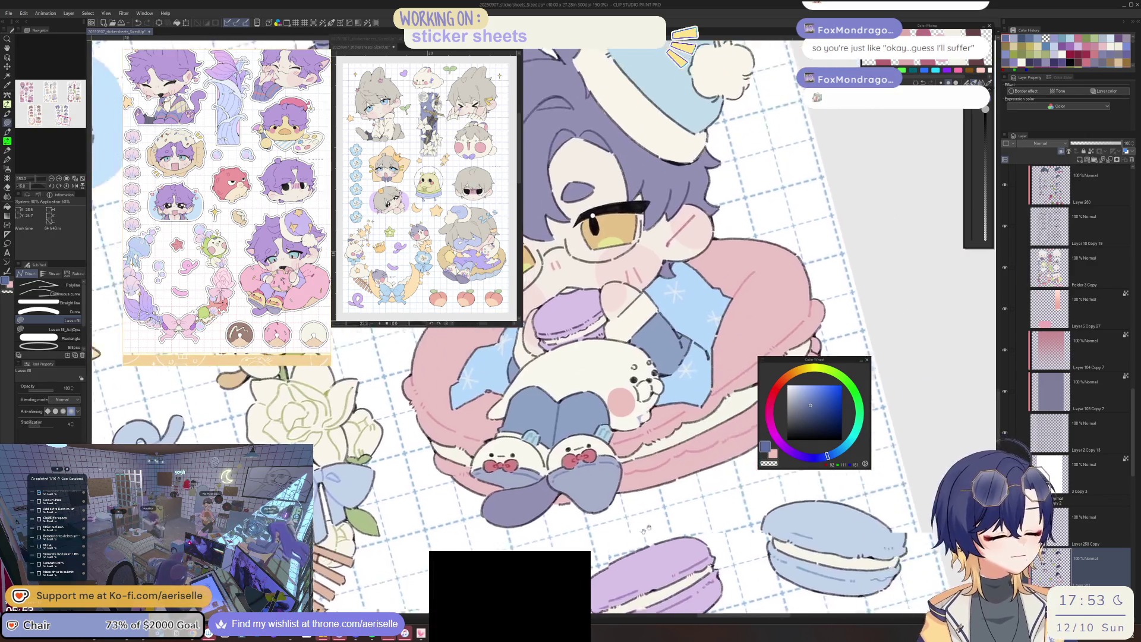
scroll(646, 528, down, 3)
Straighten the view, eyedrop the pink and bucket-fill the cushion darker pink.
key(ctrl+0)
scroll(571, 463, up, 2)
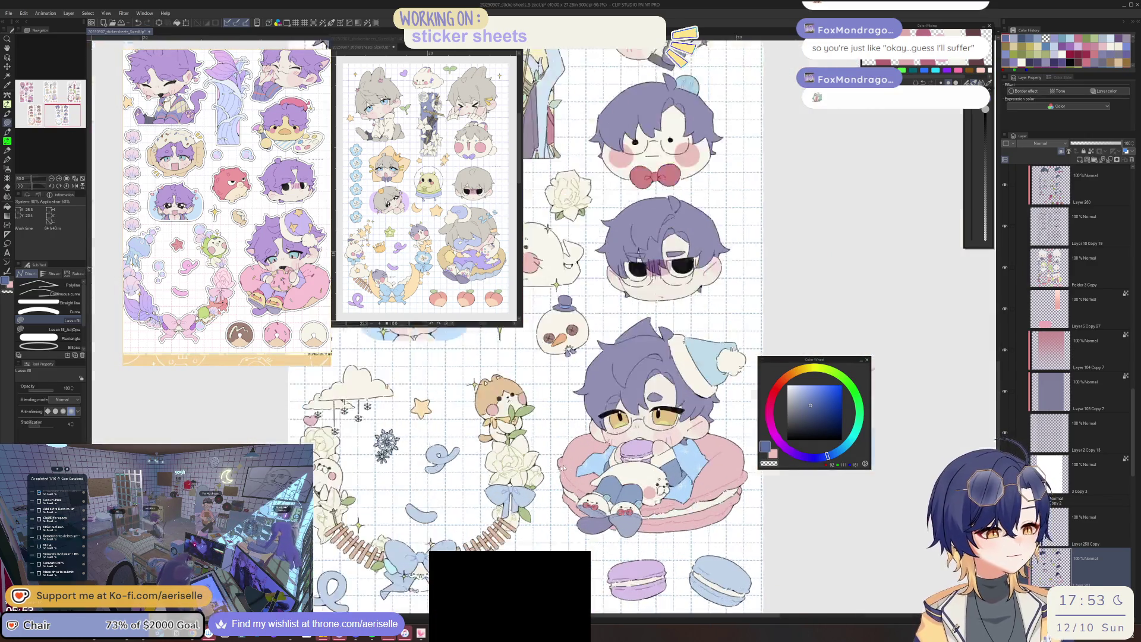
scroll(571, 464, up, 3)
key(i)
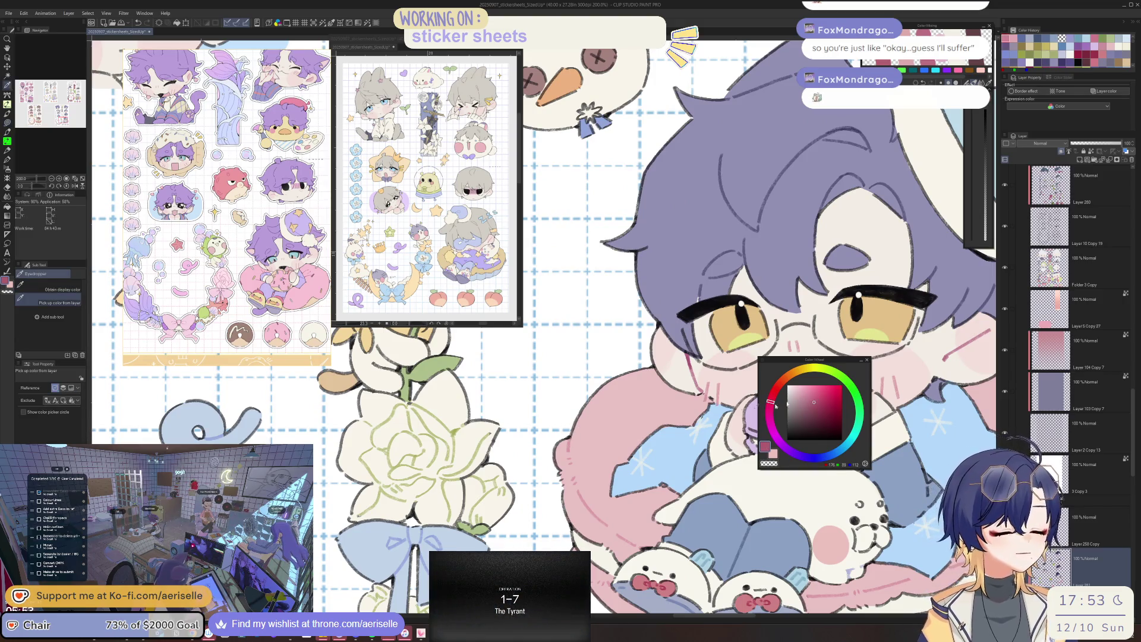
key(g)
mouse_move(687, 525)
mouse_down()
mouse_move(609, 451)
mouse_move(391, 407)
mouse_up()
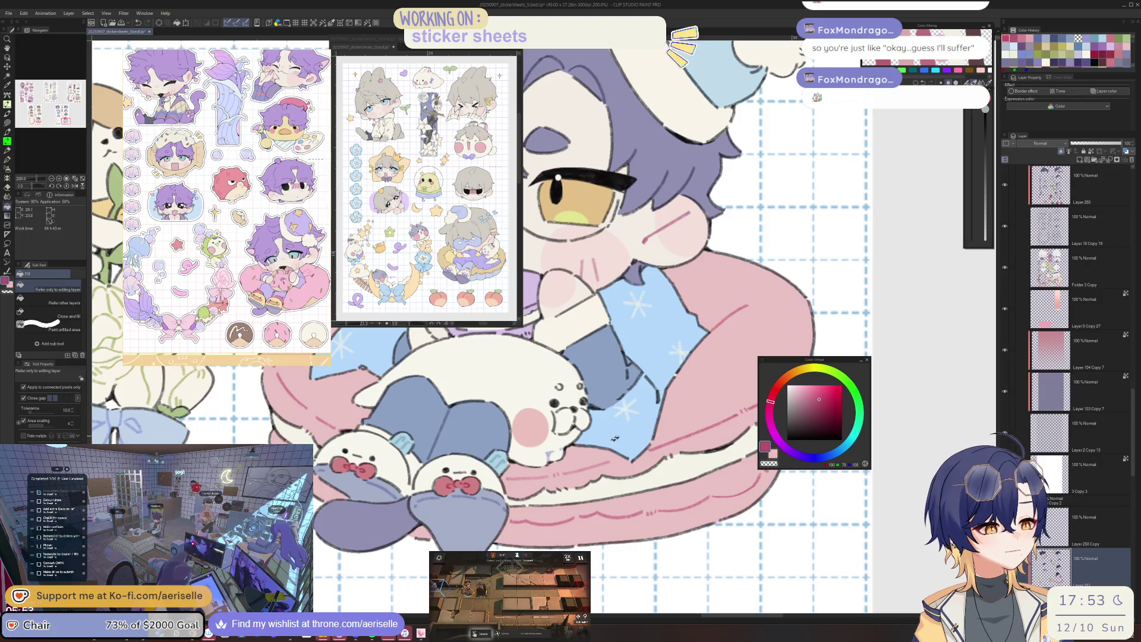
scroll(734, 309, down, 3)
scroll(410, 419, up, 2)
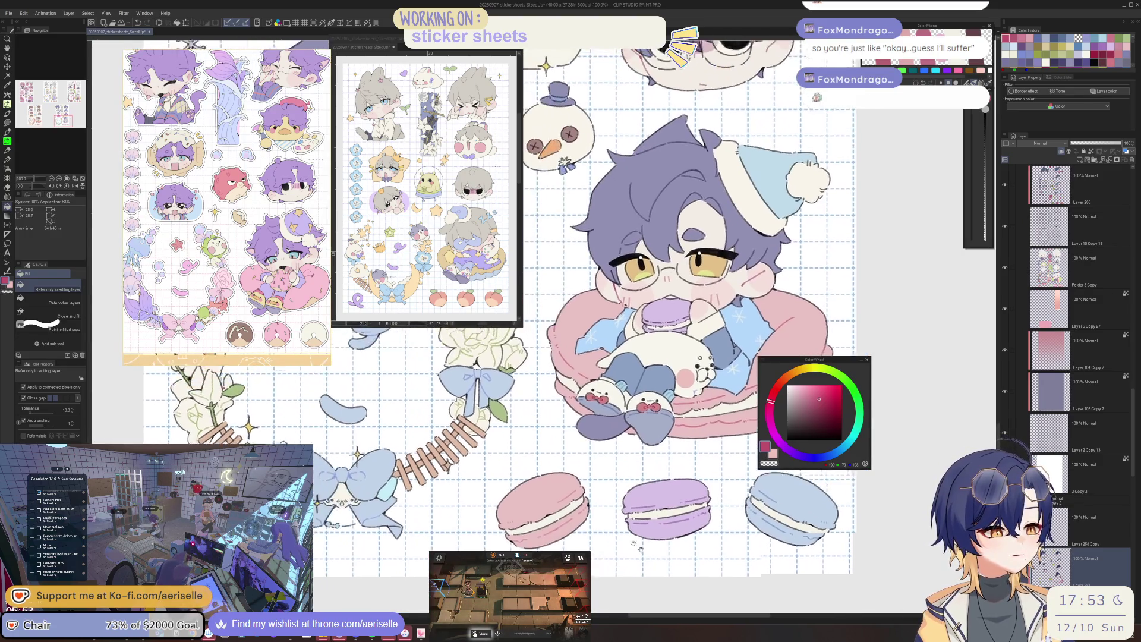
scroll(410, 419, up, 2)
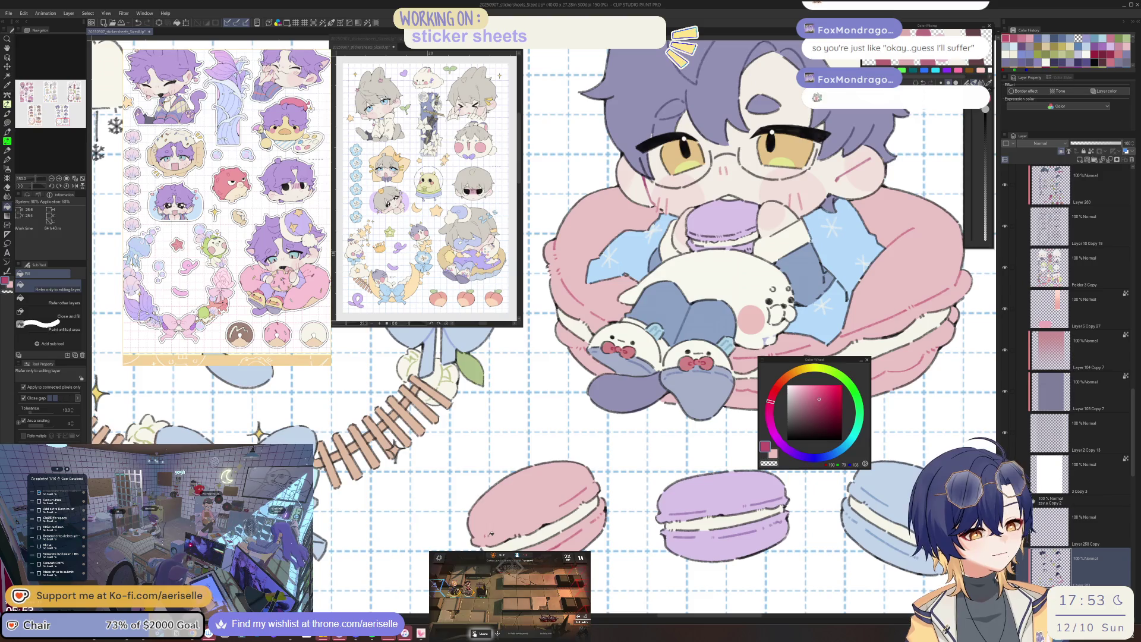
scroll(535, 545, down, 2)
scroll(535, 546, down, 2)
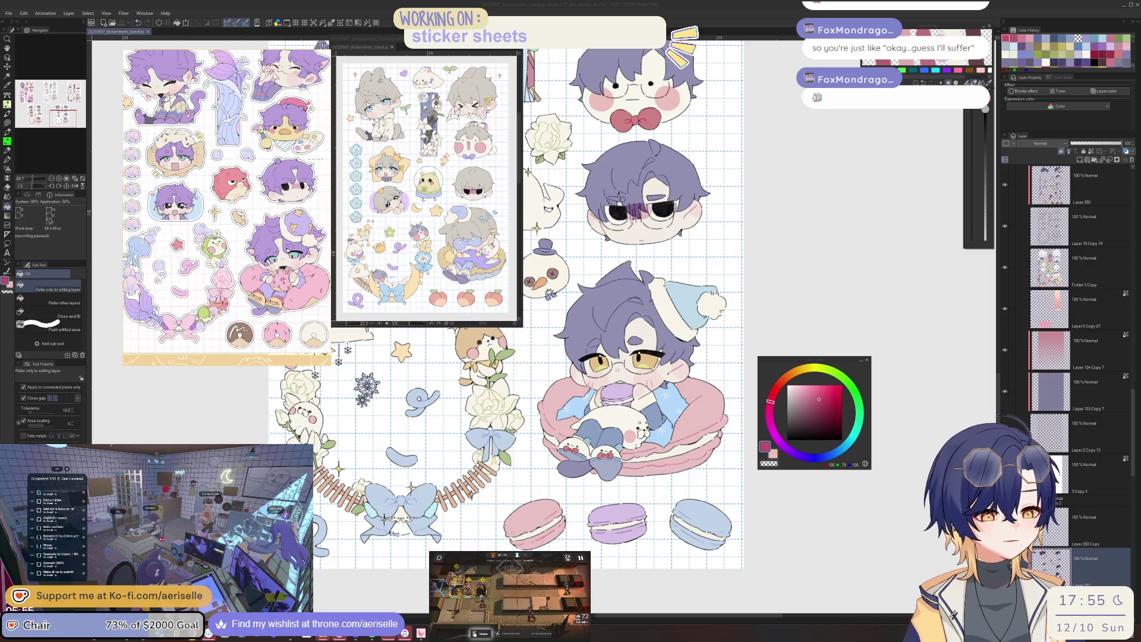
scroll(646, 510, down, 3)
scroll(645, 510, up, 1)
scroll(656, 356, left, 2)
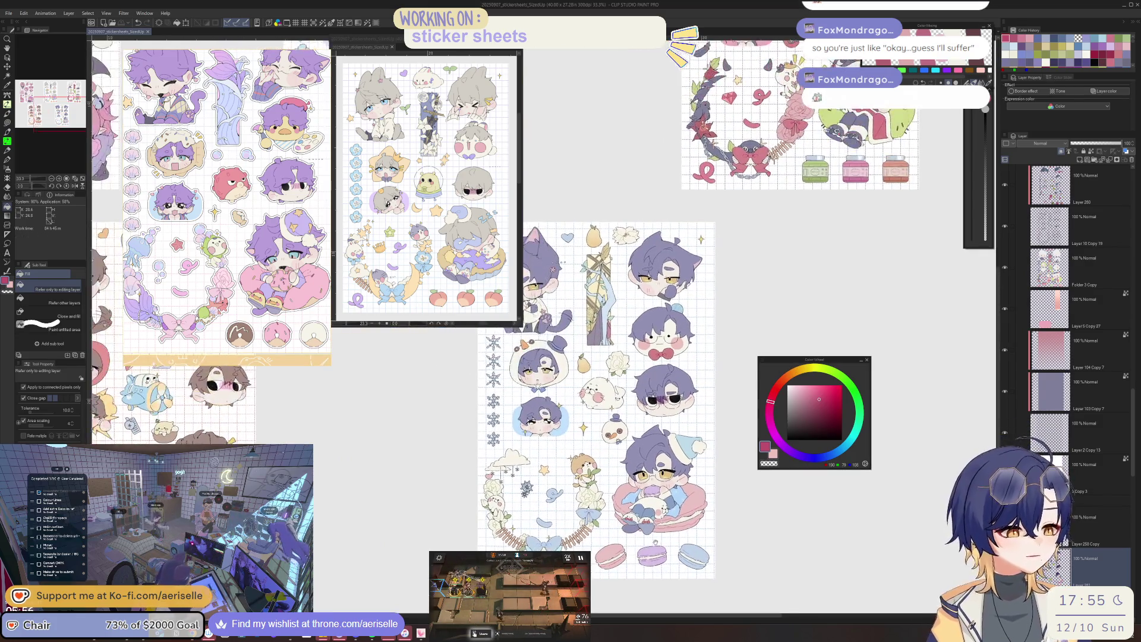
scroll(656, 356, left, 2)
scroll(656, 356, left, 3)
scroll(656, 356, left, 3)
scroll(656, 357, up, 1)
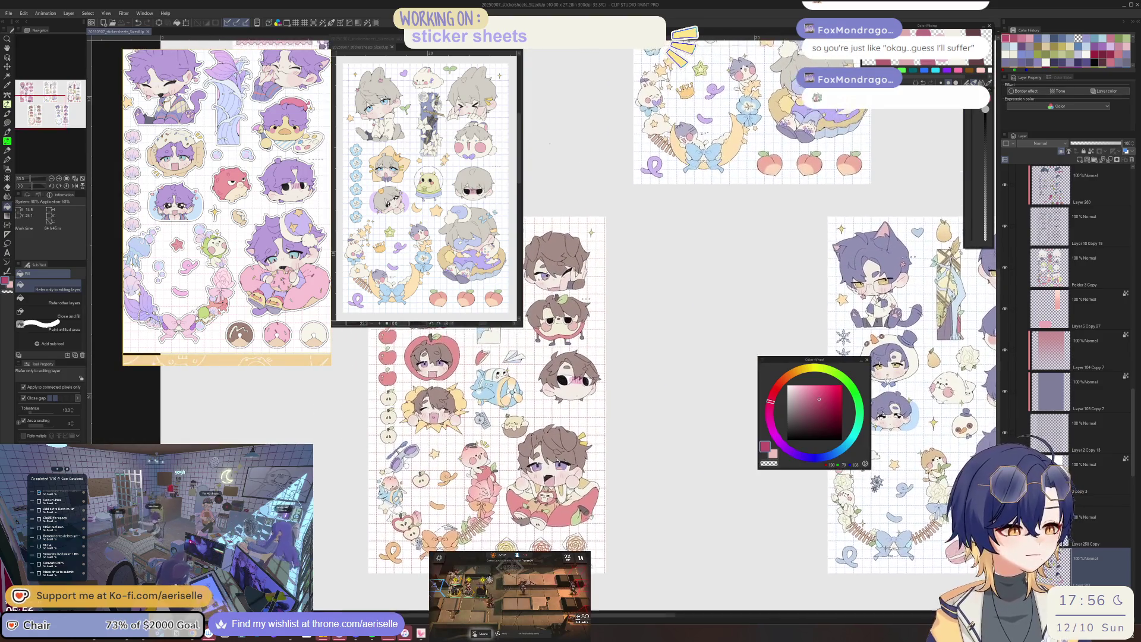
scroll(655, 357, left, 1)
scroll(656, 356, up, 3)
scroll(654, 357, left, 3)
scroll(497, 441, up, 4)
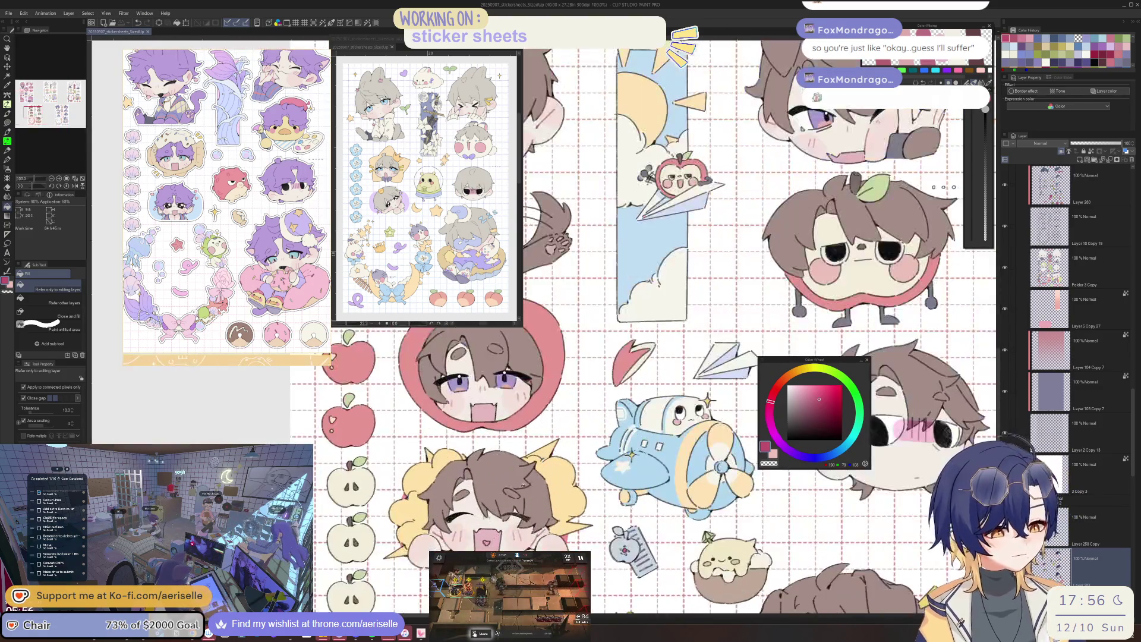
scroll(450, 544, up, 3)
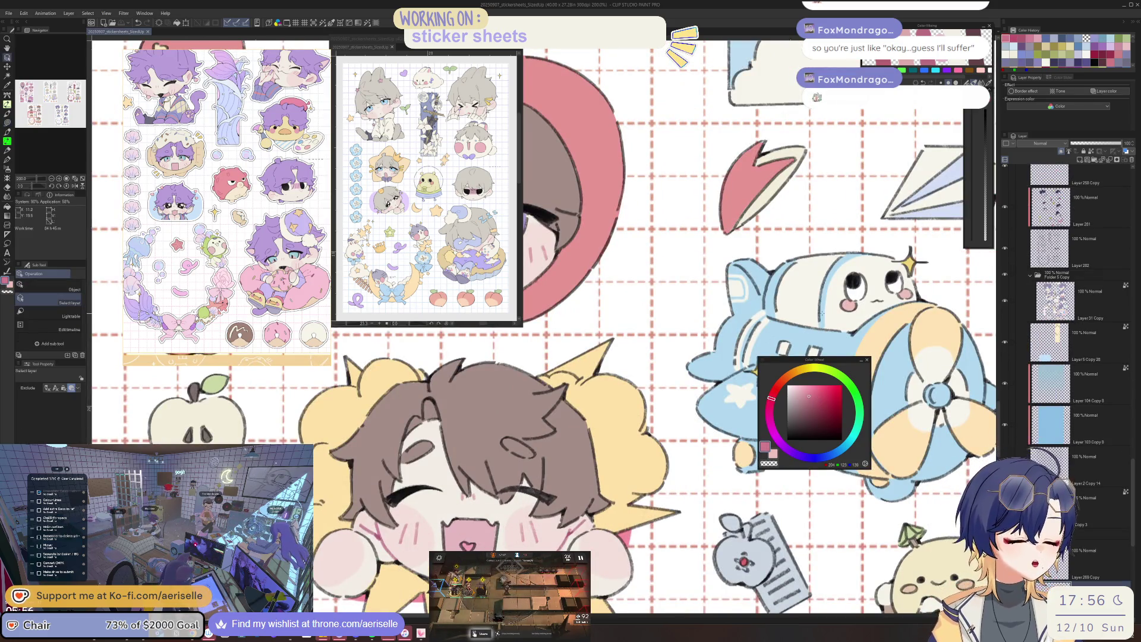
Sample the brown hair colours, fill the small hair oval darker and lasso-fill a thin hair shape.
key(i)
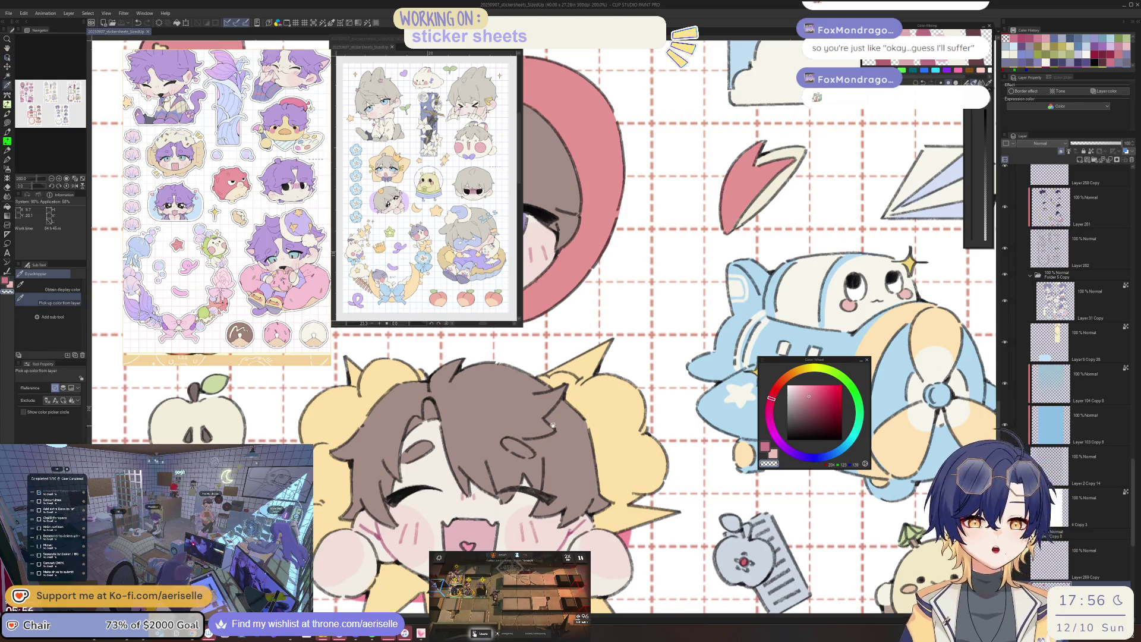
click(560, 463)
click(546, 443)
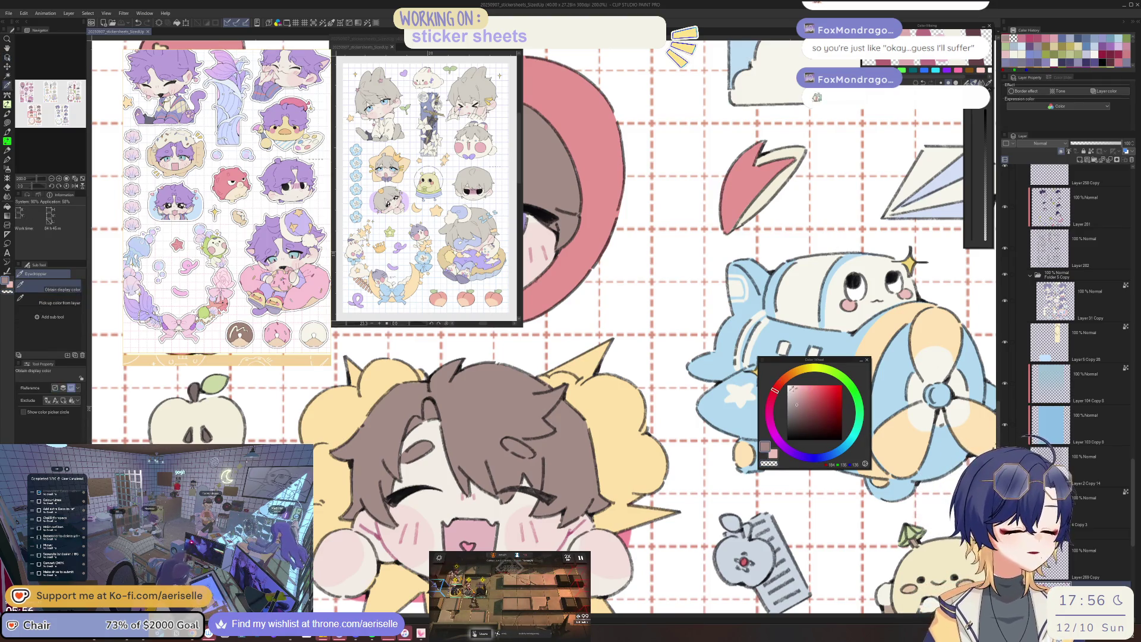
key(b)
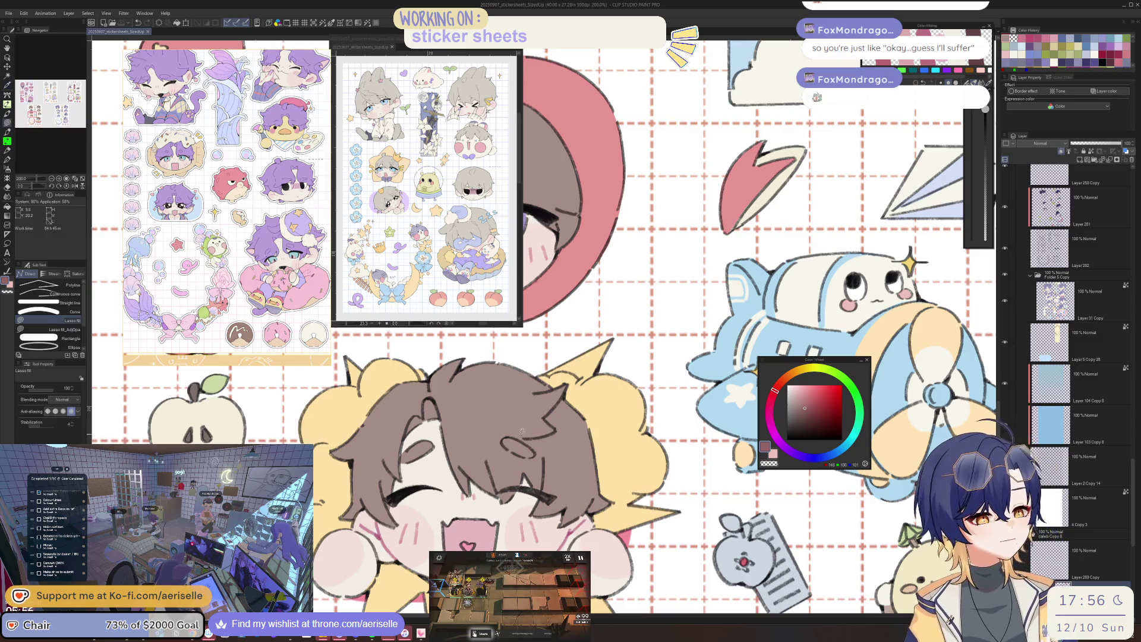
alt+click(546, 442)
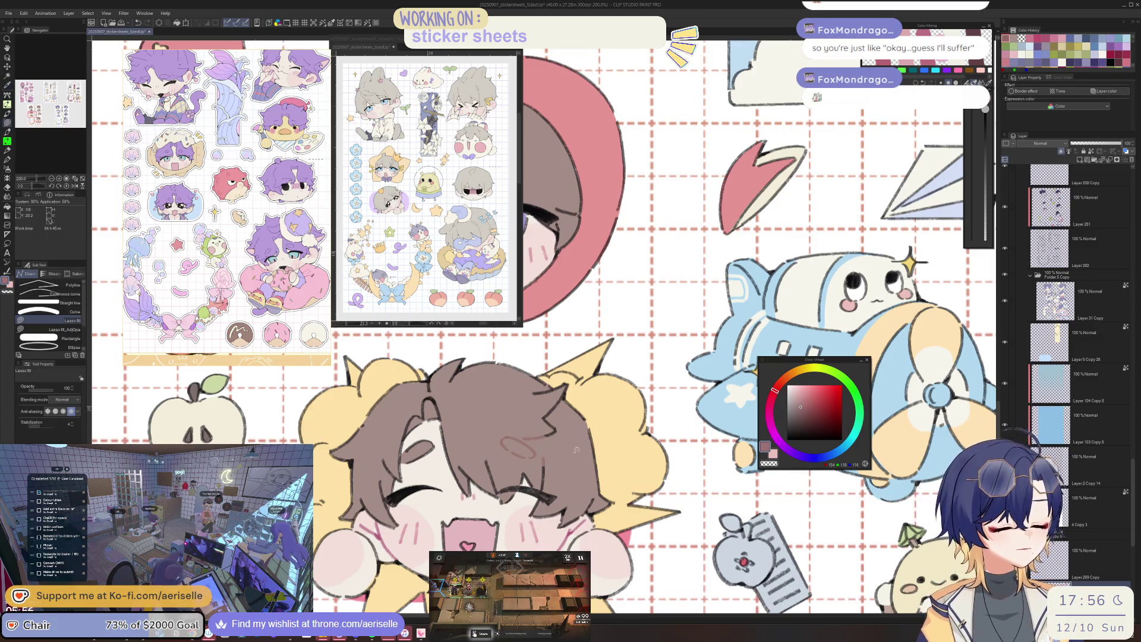
key(g)
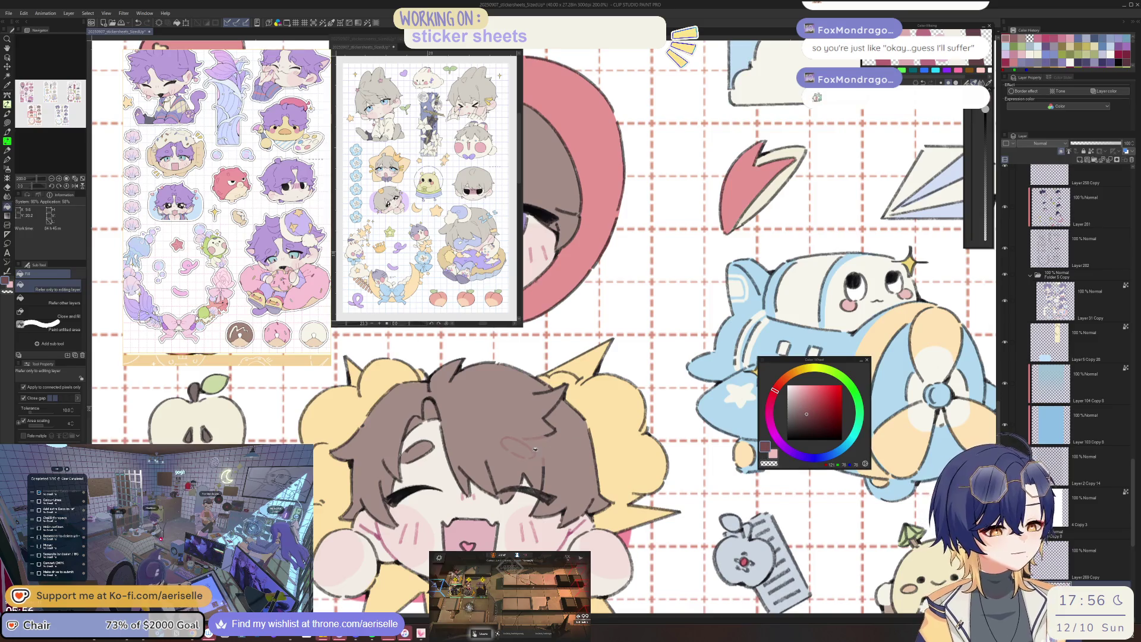
click(535, 449)
alt+click(546, 443)
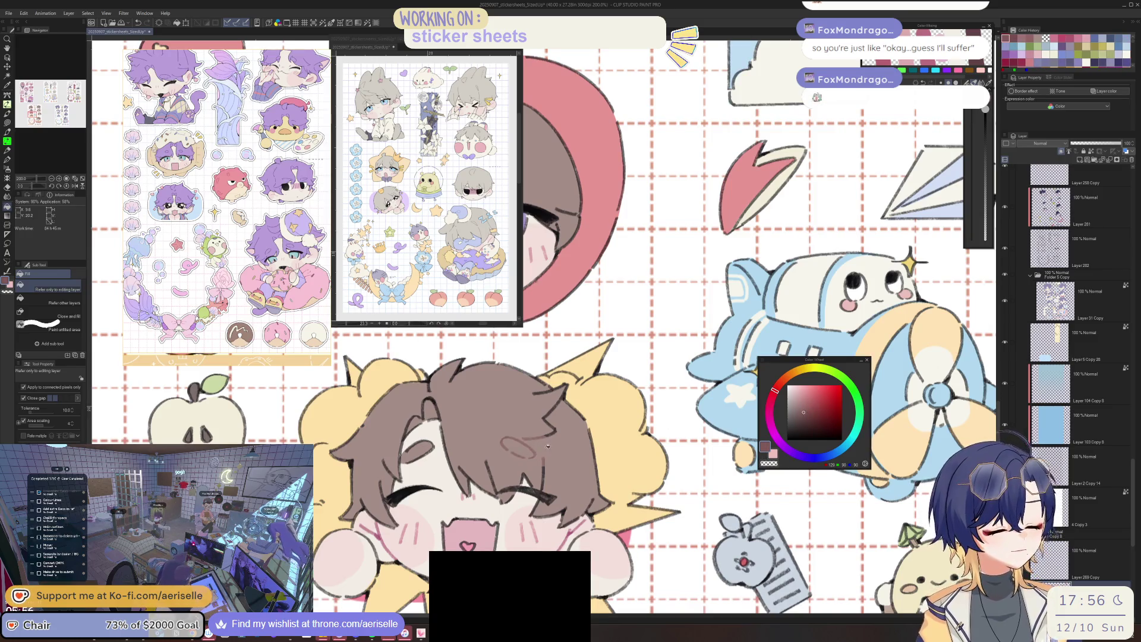
scroll(539, 475, up, 5)
key(u)
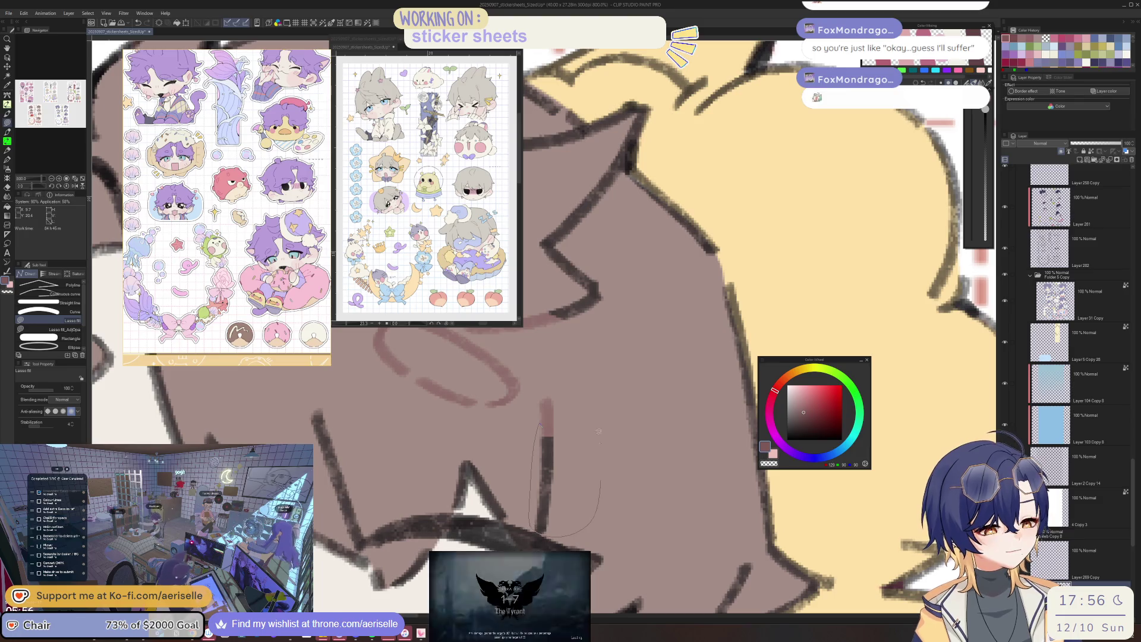
scroll(621, 424, down, 6)
scroll(621, 425, up, 2)
scroll(579, 437, up, 3)
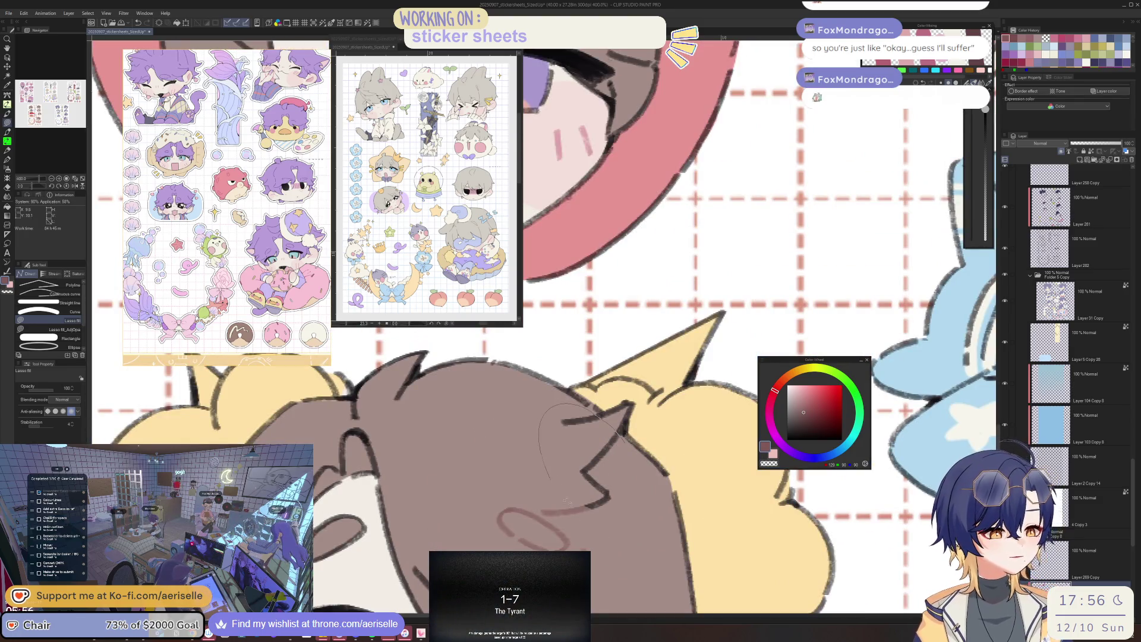
scroll(532, 448, down, 2)
mouse_move(551, 402)
mouse_down()
mouse_move(489, 486)
mouse_move(593, 432)
mouse_move(576, 403)
mouse_move(611, 330)
mouse_up()
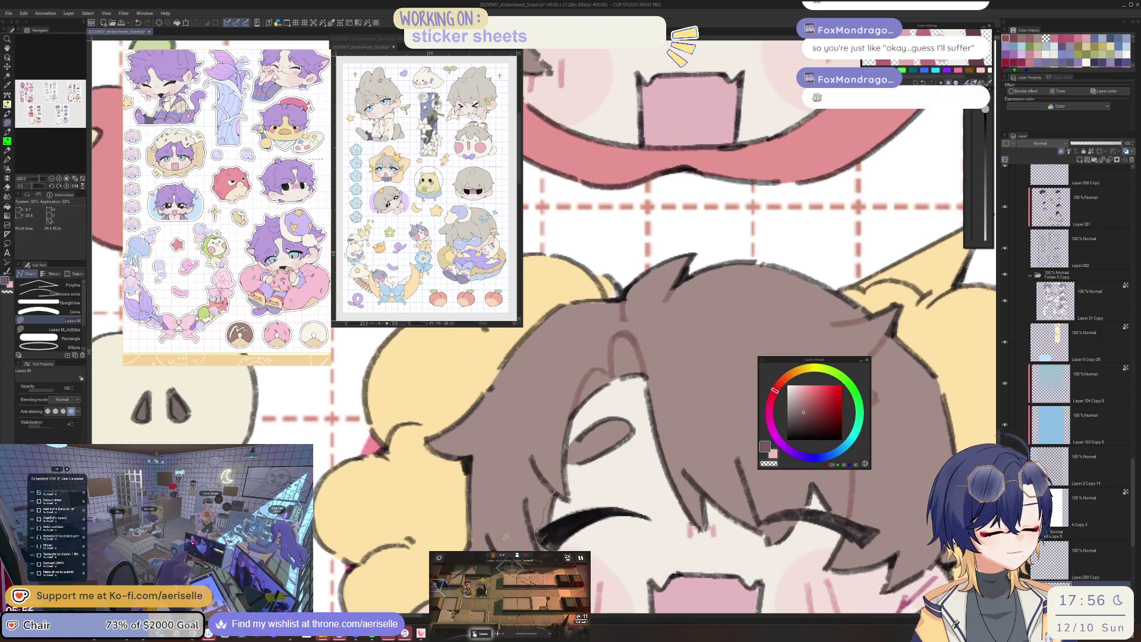
scroll(624, 357, down, 5)
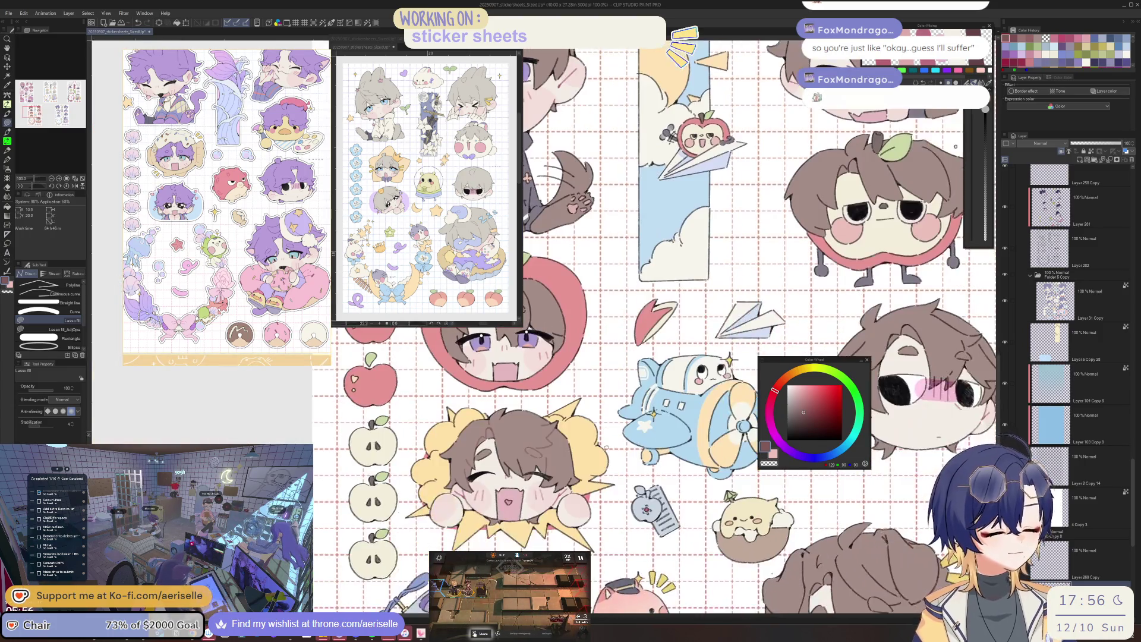
scroll(526, 464, up, 5)
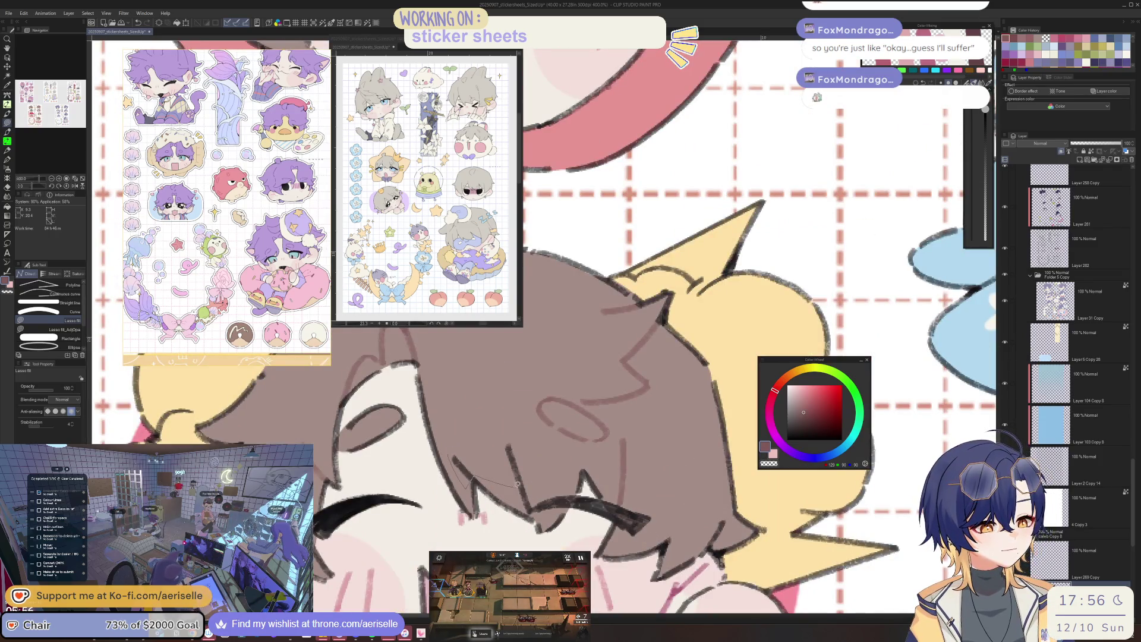
scroll(544, 357, down, 3)
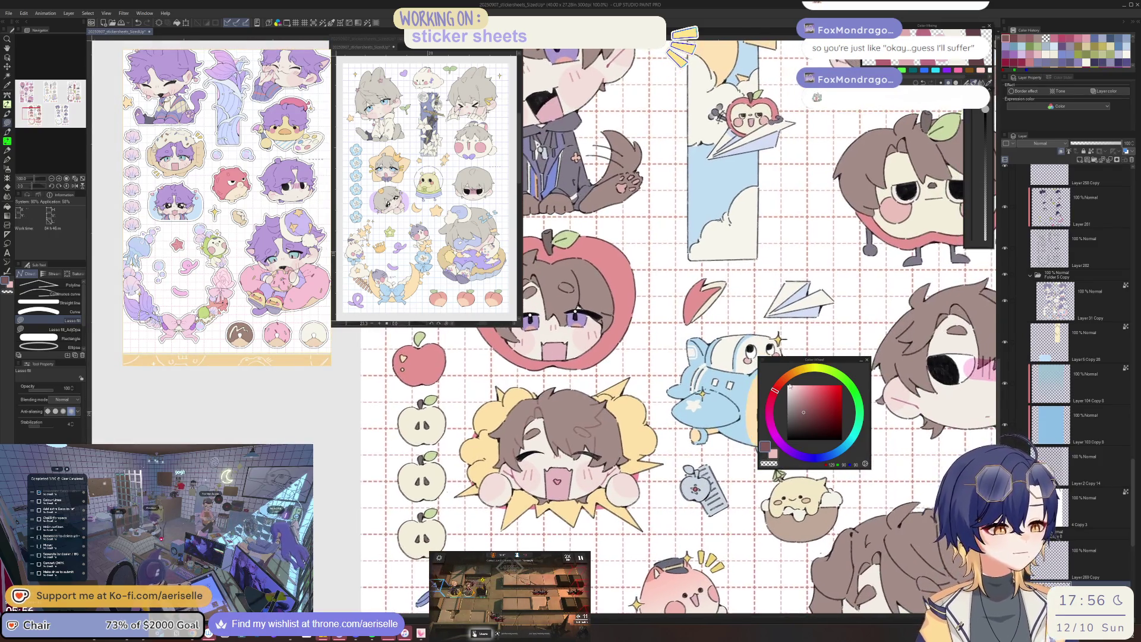
Select and darken an area on the blond face sticker, then undo the stray sketch stroke.
key(m)
drag(658, 399, 628, 416)
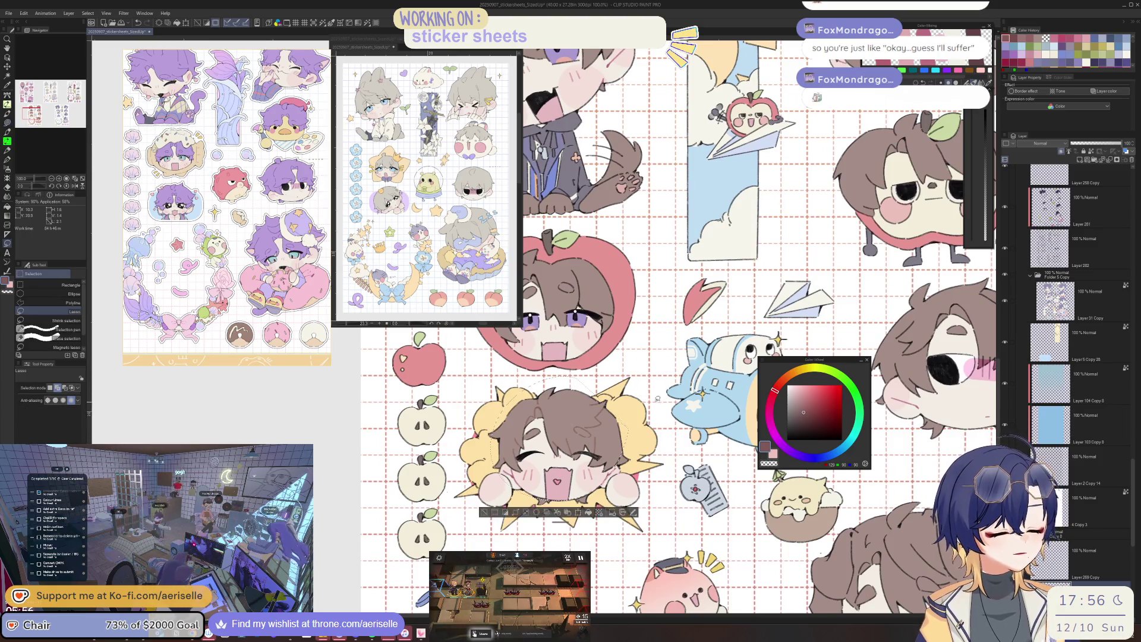
scroll(657, 398, up, 3)
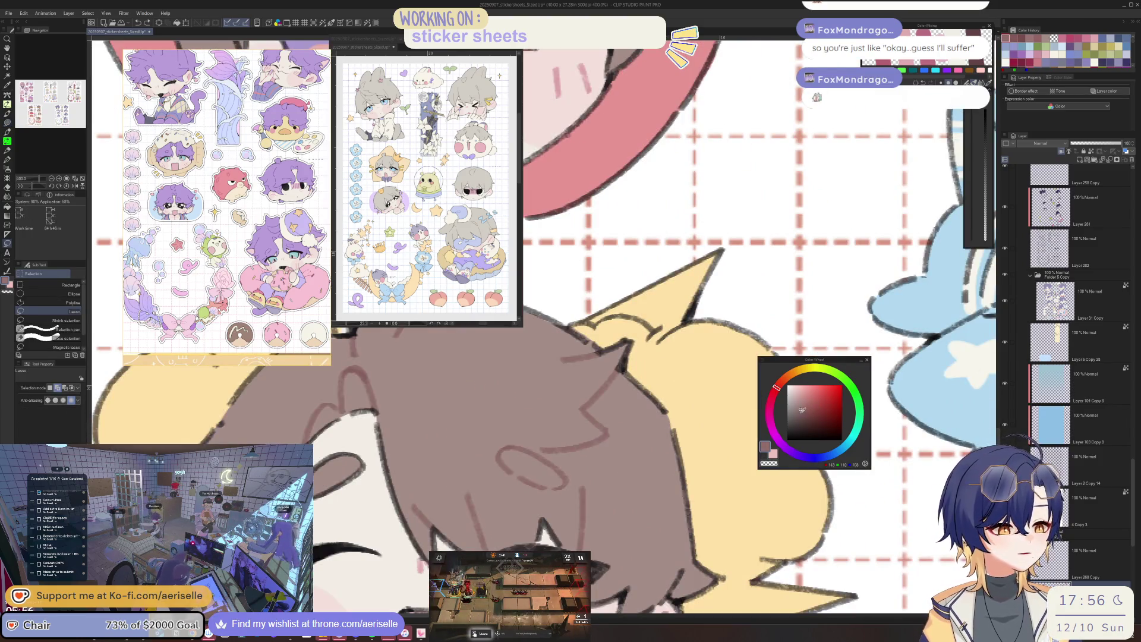
key(g)
scroll(589, 455, down, 3)
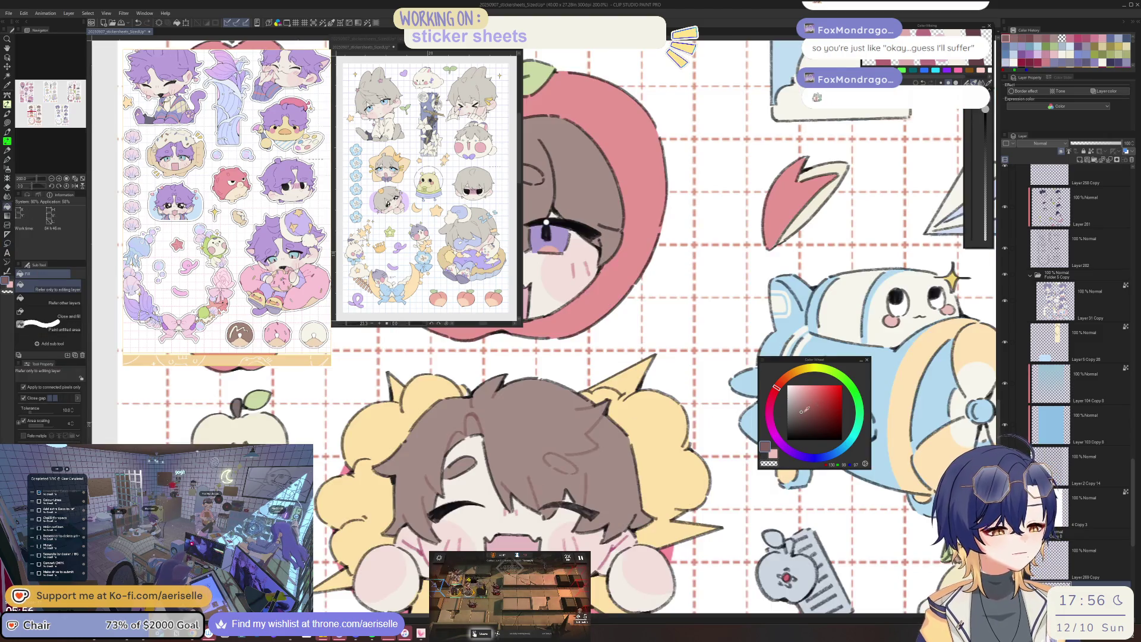
click(802, 413)
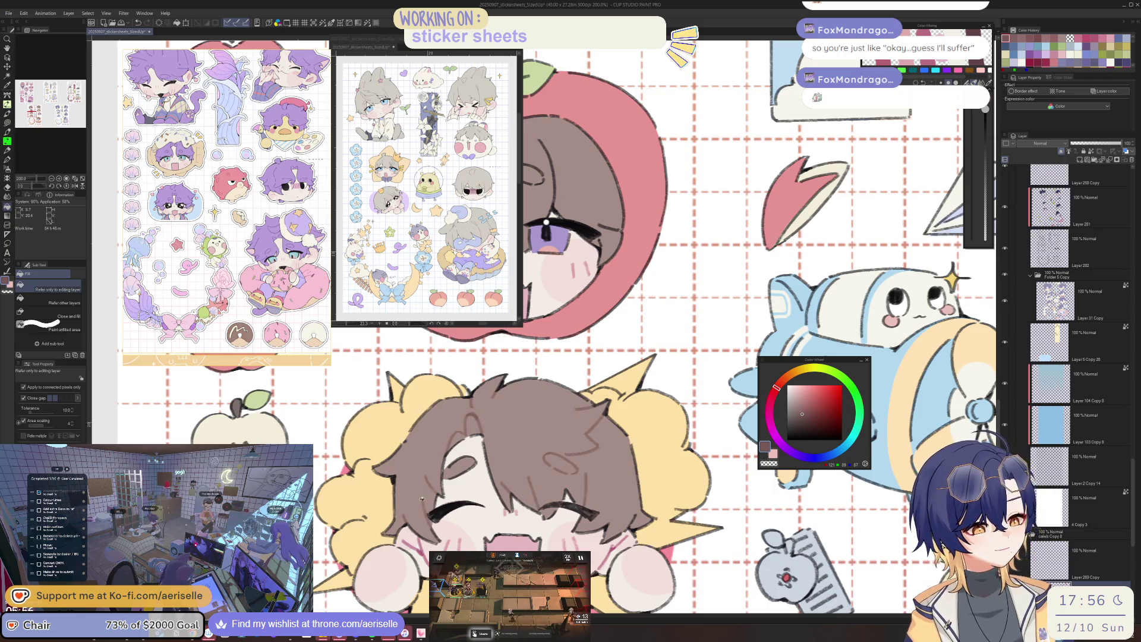
scroll(483, 418, up, 2)
scroll(675, 453, down, 1)
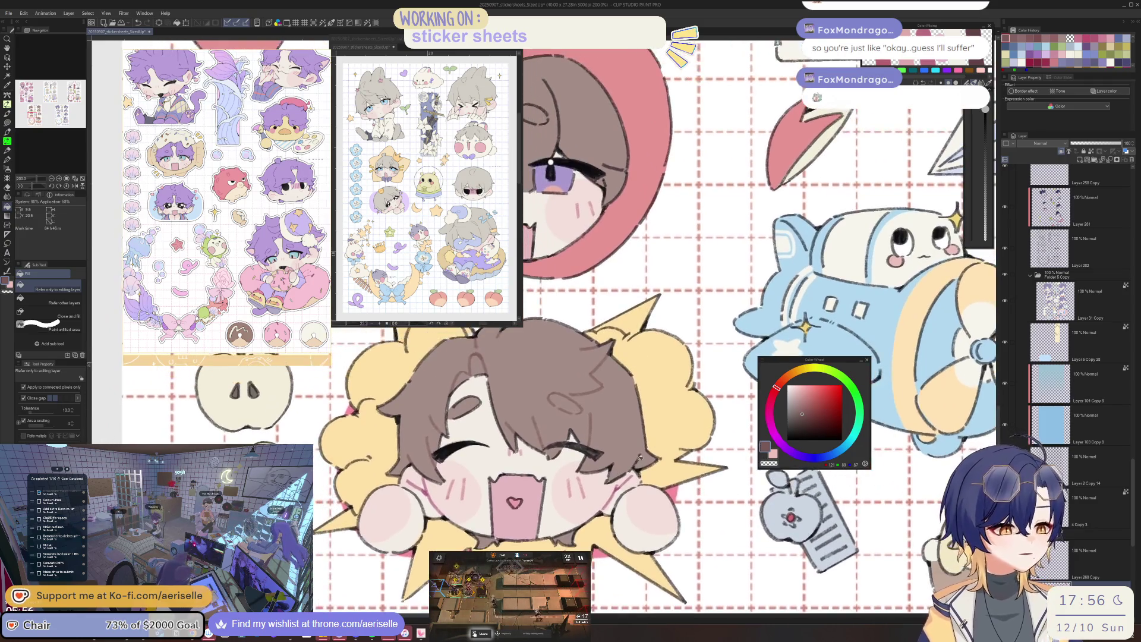
scroll(674, 453, up, 3)
key(u)
scroll(675, 453, down, 4)
scroll(549, 226, up, 1)
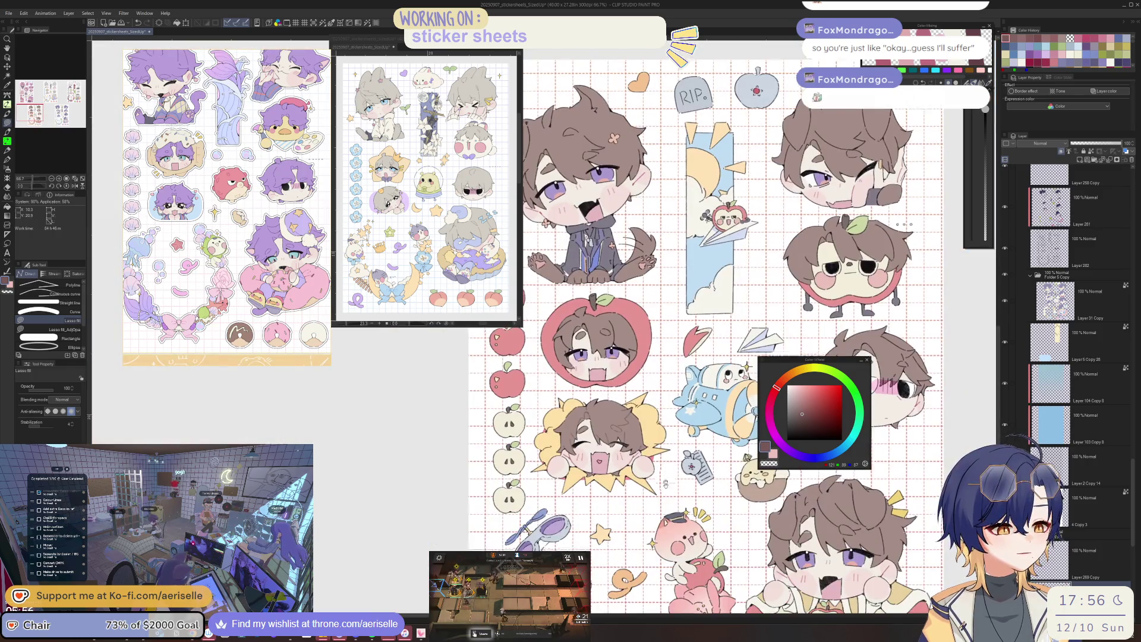
scroll(549, 226, up, 2)
scroll(550, 226, up, 1)
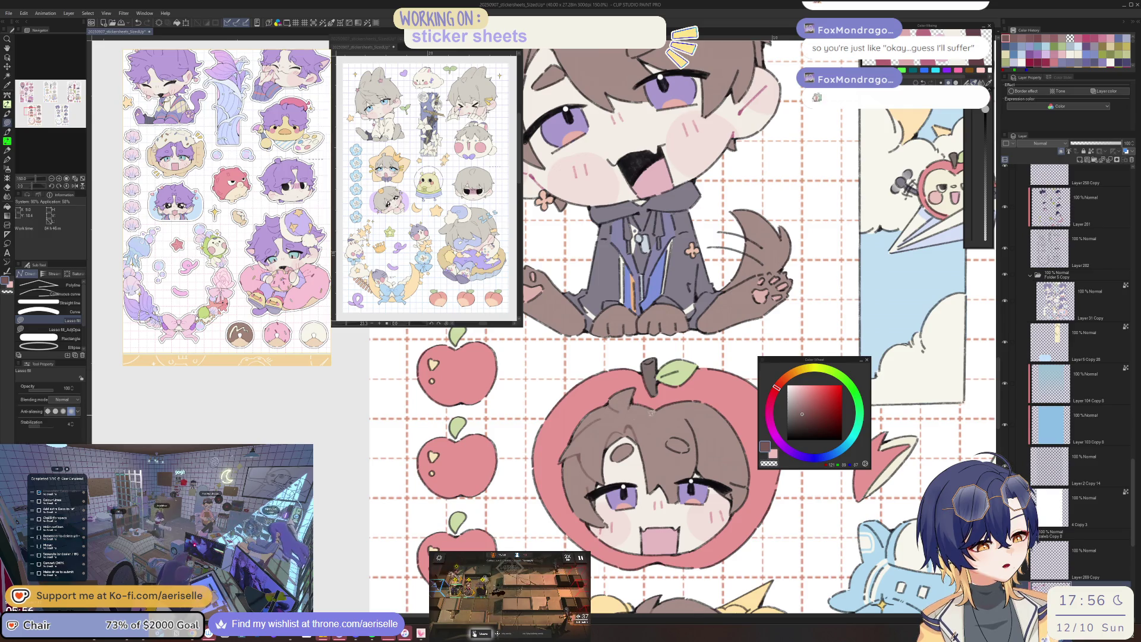
scroll(614, 400, down, 2)
scroll(596, 462, up, 3)
key(ctrl+z)
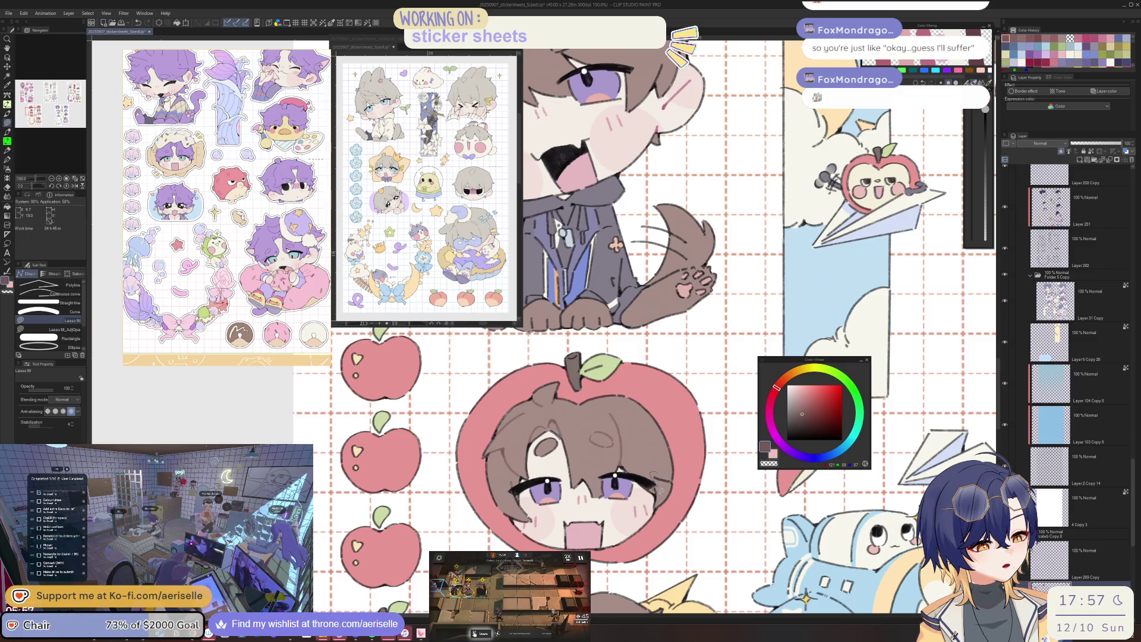
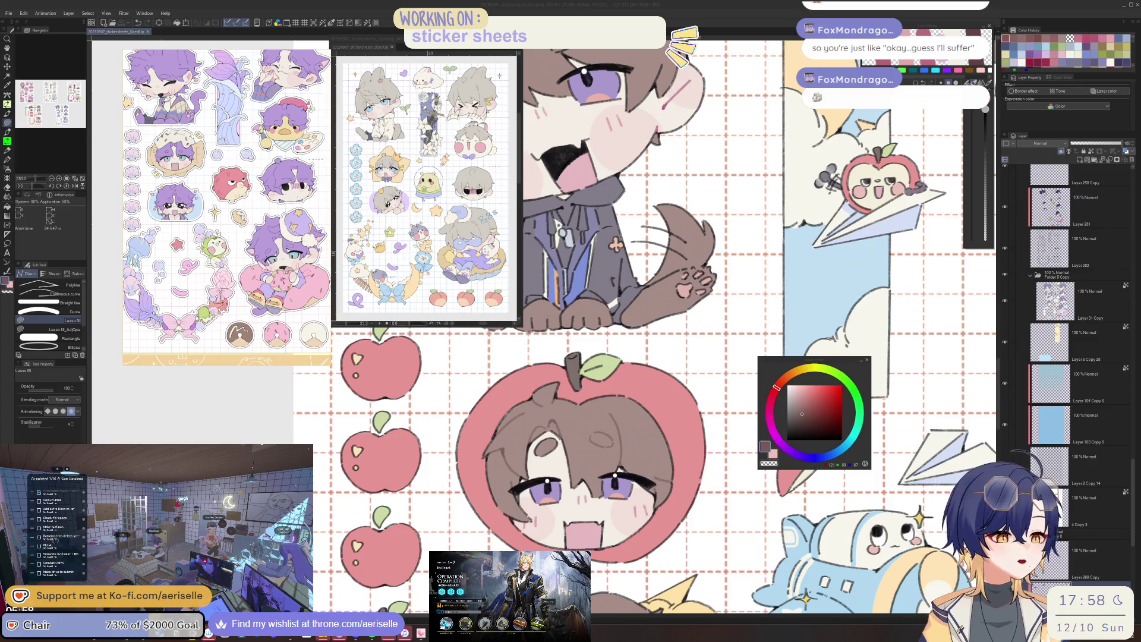
Undo the faint sketch strokes in the chibi's hair and reset the canvas rotation upright.
mouse_move(602, 115)
mouse_down()
mouse_move(617, 324)
mouse_move(665, 449)
mouse_up()
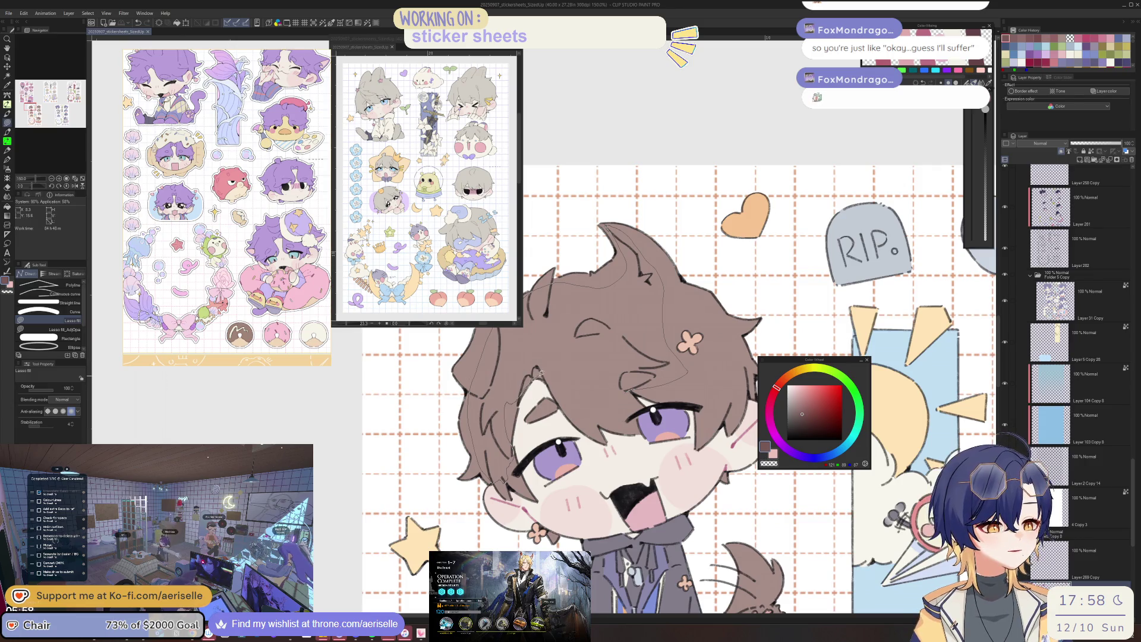
key(ctrl+z)
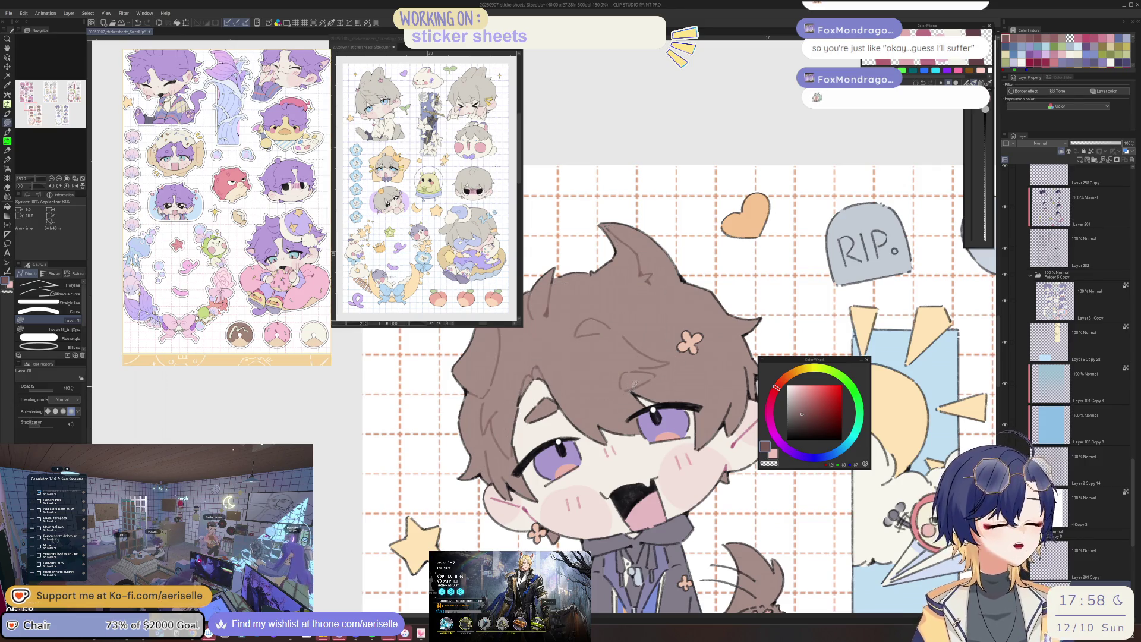
drag(678, 392, 708, 466)
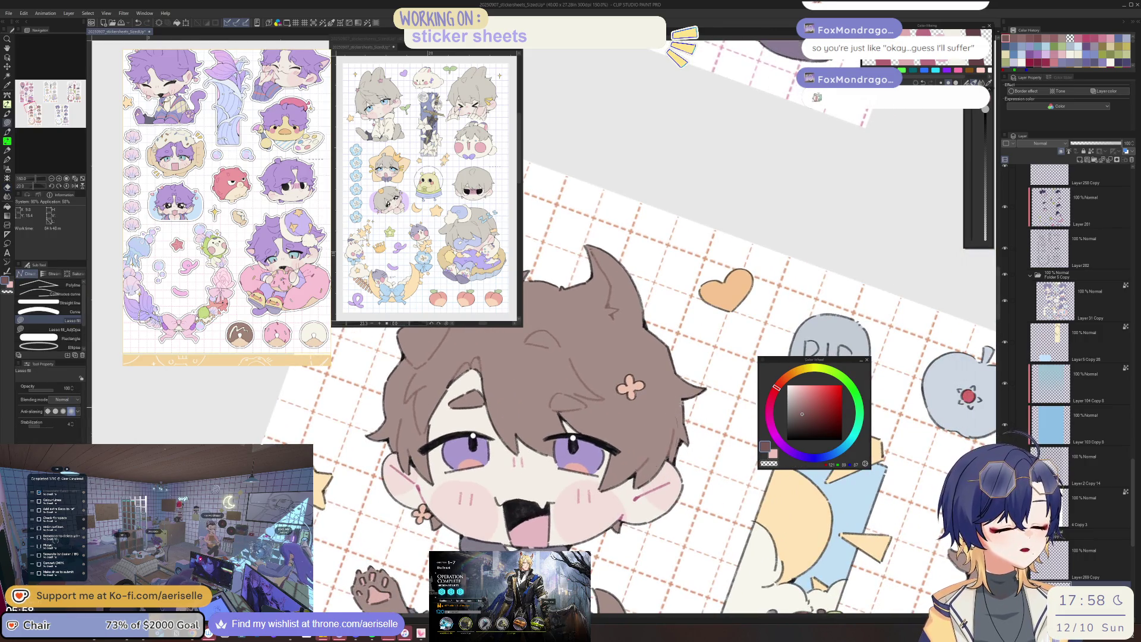
key(minus)
key(minus)
key(ctrl+plus)
key(ctrl+plus)
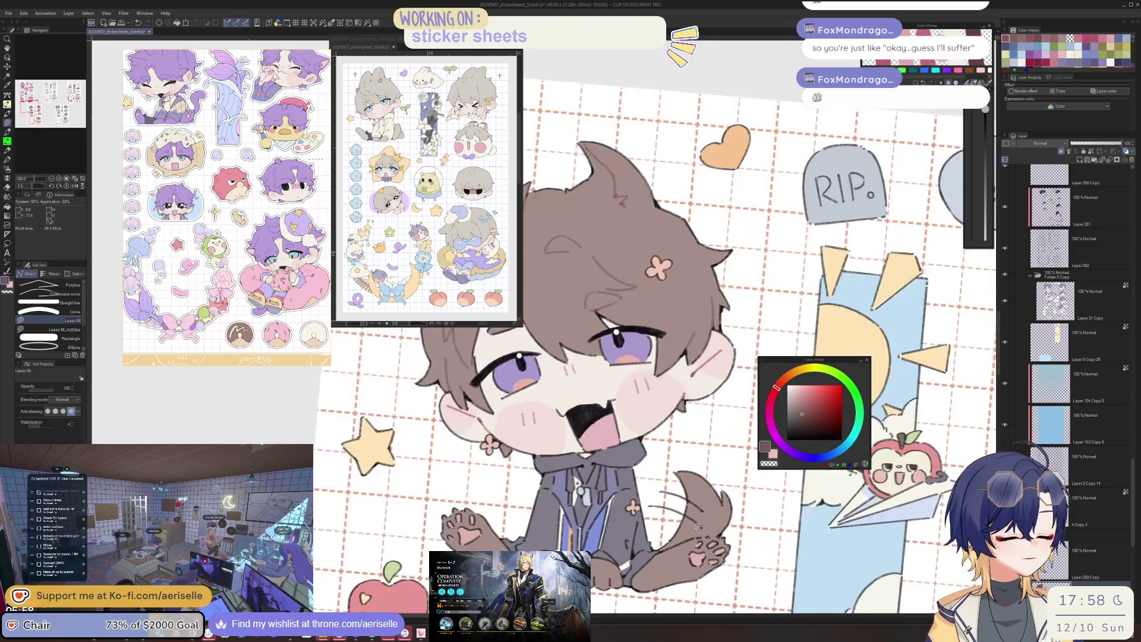
key(ctrl+plus)
key(ctrl+plus)
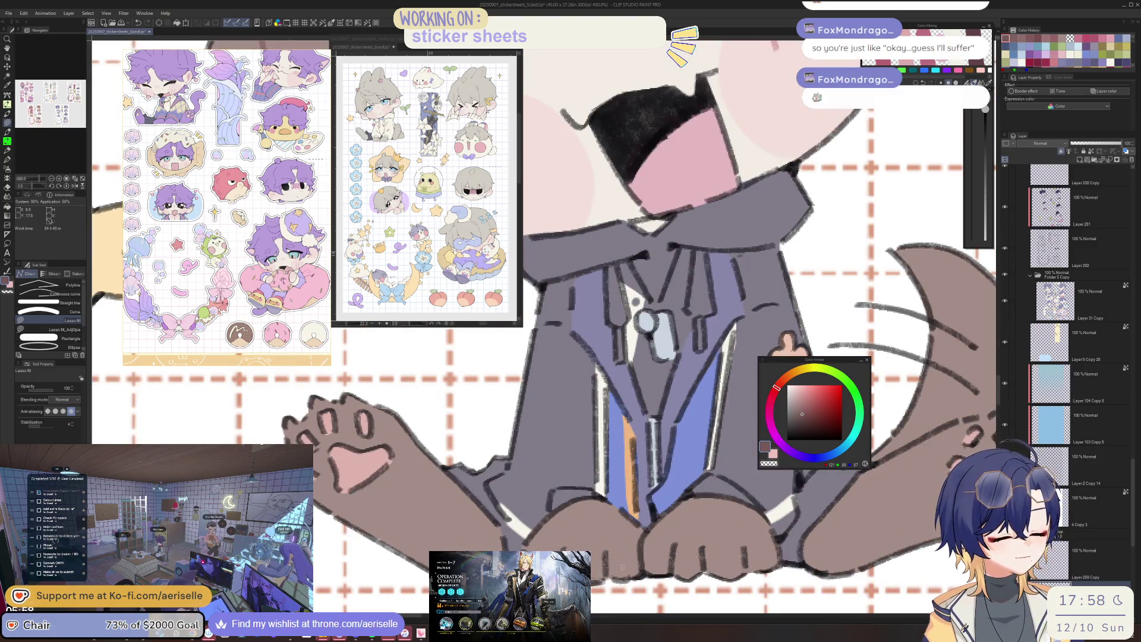
Draw curved toe lines on the chibi's bottom paws, then view the whole sheet.
drag(666, 538, 664, 569)
mouse_move(707, 537)
mouse_down()
mouse_move(704, 569)
mouse_move(738, 570)
mouse_up()
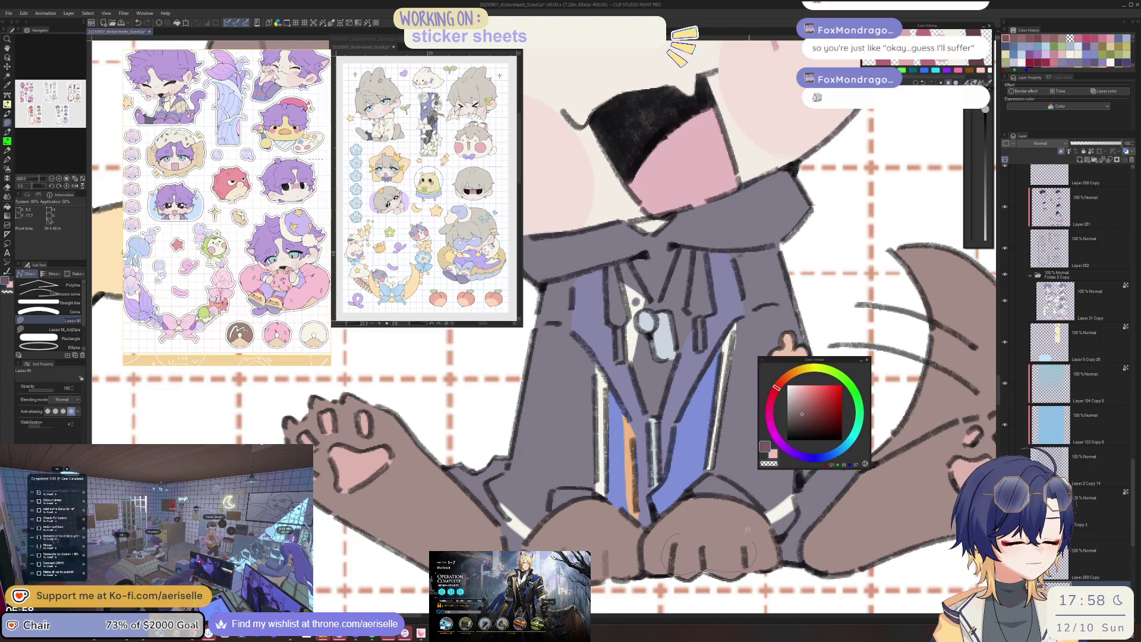
key(ctrl+minus)
drag(891, 446, 588, 515)
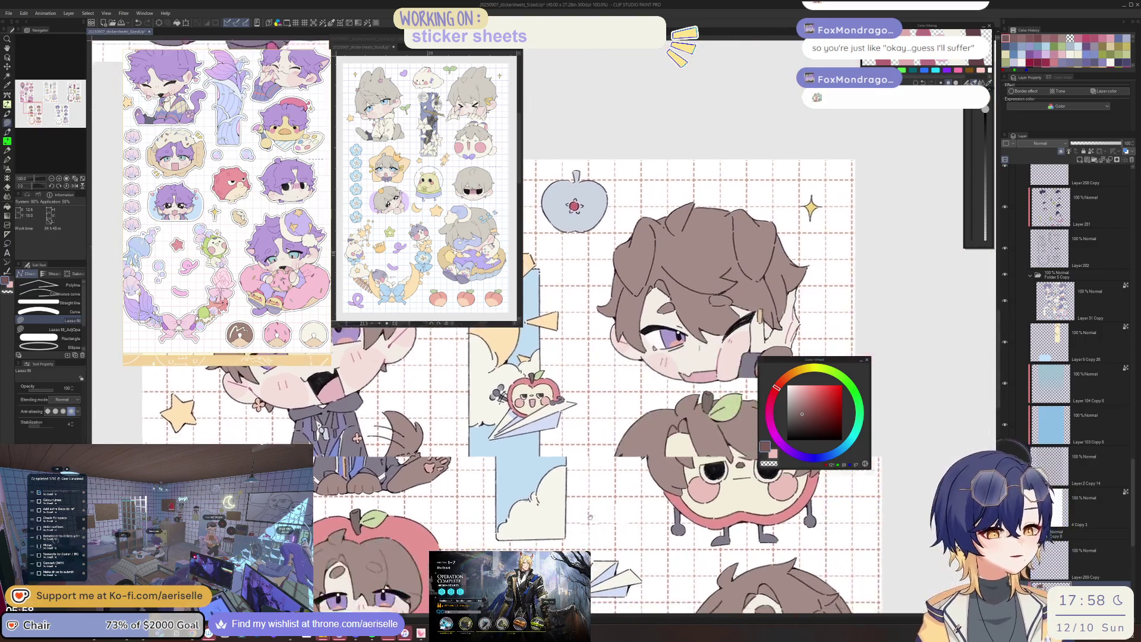
scroll(589, 516, up, 3)
scroll(517, 453, up, 2)
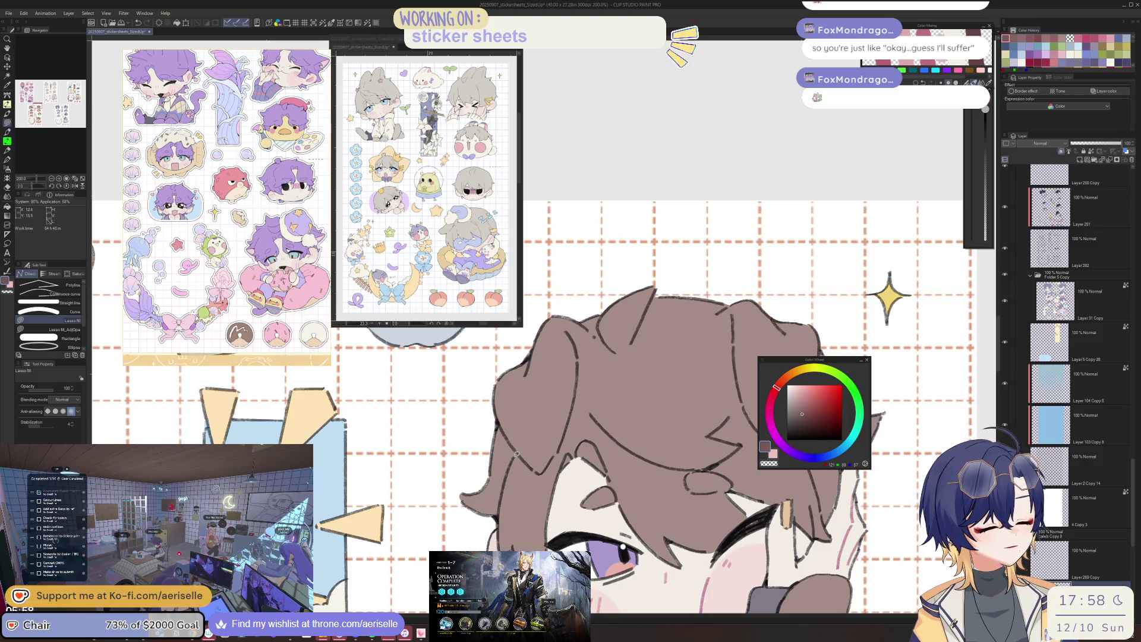
Switch through eraser and fill tools to the Lasso fill sub tool.
key(e)
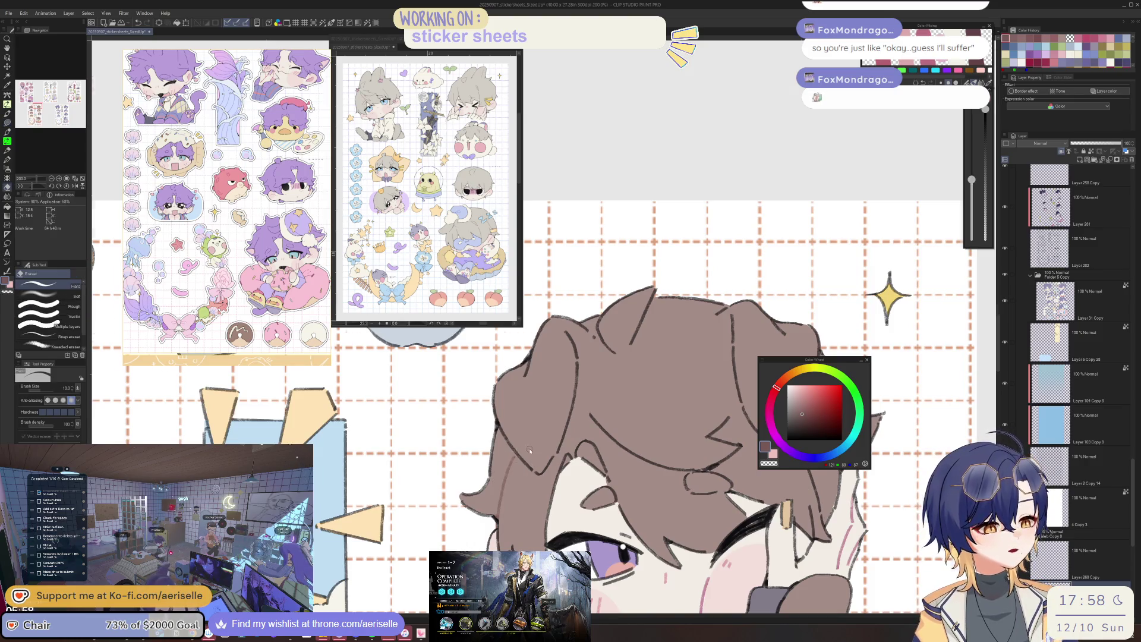
scroll(530, 451, down, 3)
scroll(514, 450, up, 3)
key(u)
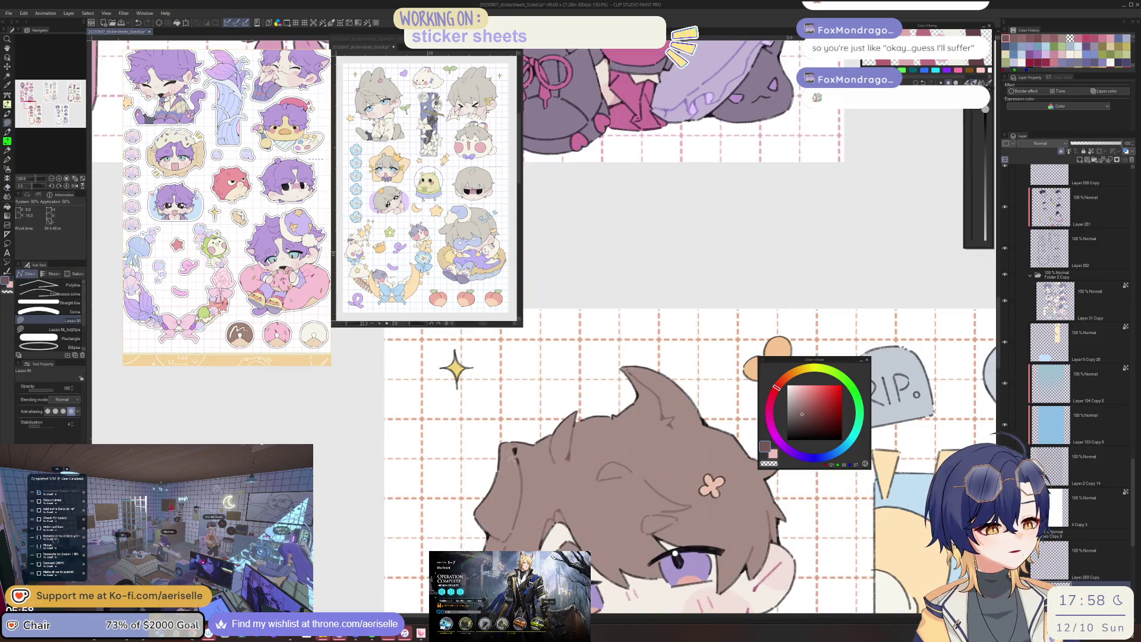
scroll(513, 449, down, 3)
mouse_move(788, 467)
mouse_down()
mouse_move(763, 424)
mouse_move(849, 456)
mouse_up()
key(g)
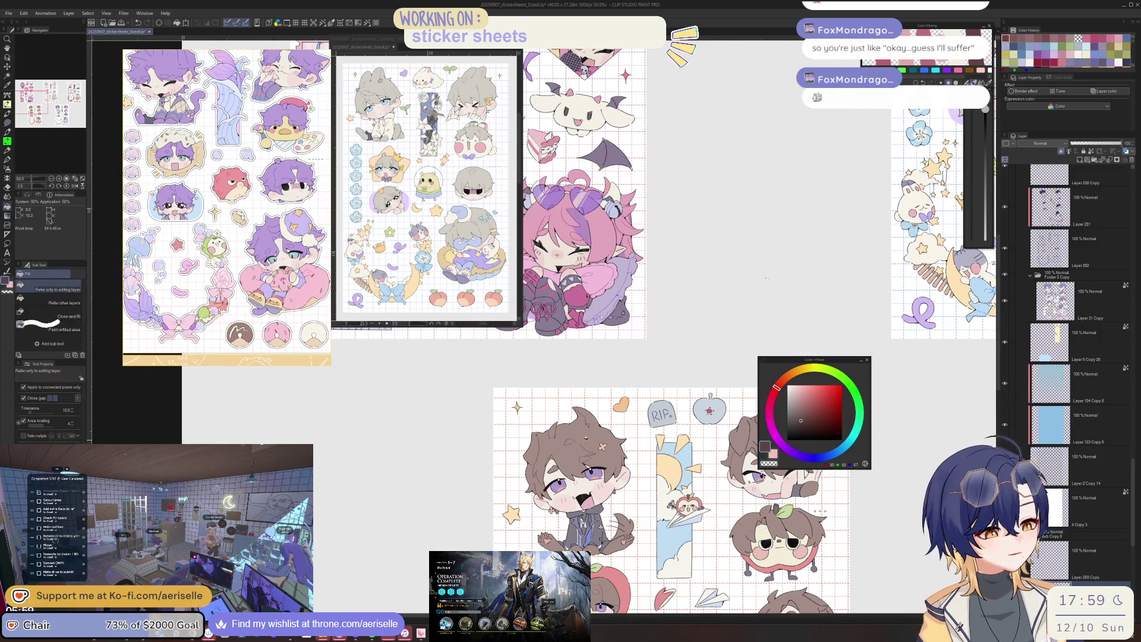
scroll(638, 566, up, 1)
scroll(638, 566, up, 2)
scroll(638, 565, up, 2)
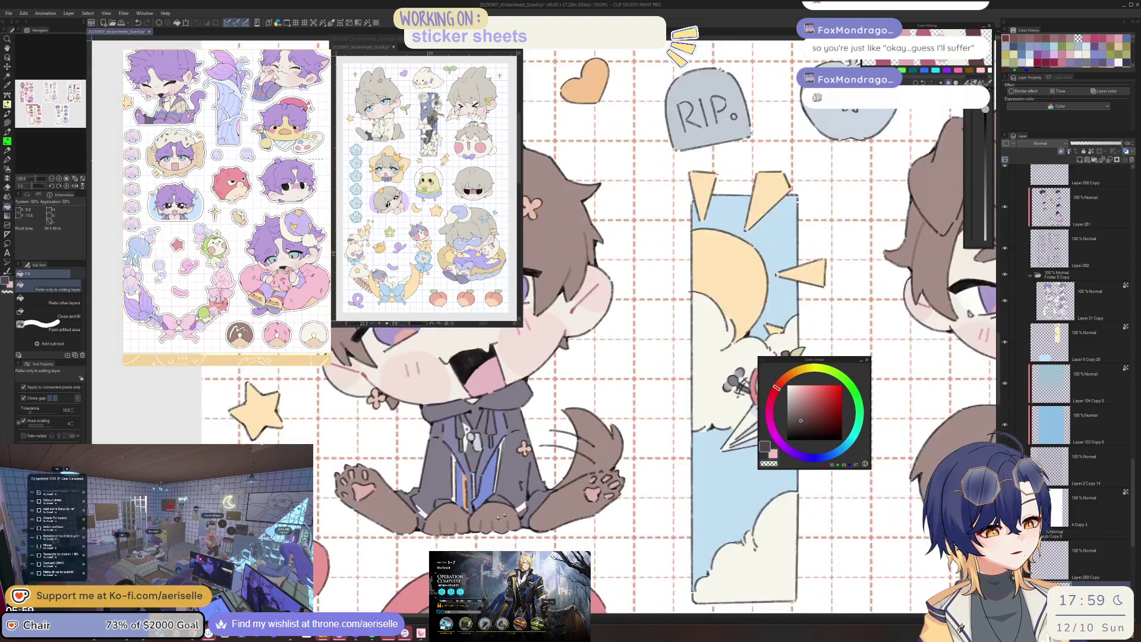
scroll(735, 384, down, 3)
scroll(475, 342, up, 1)
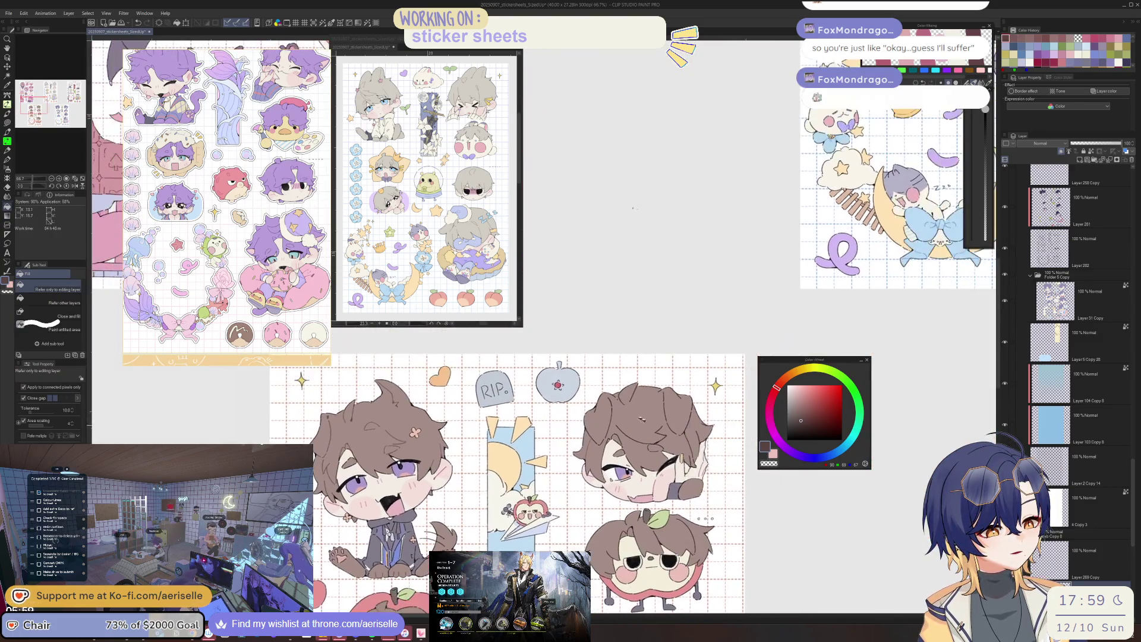
scroll(475, 342, up, 2)
key(u)
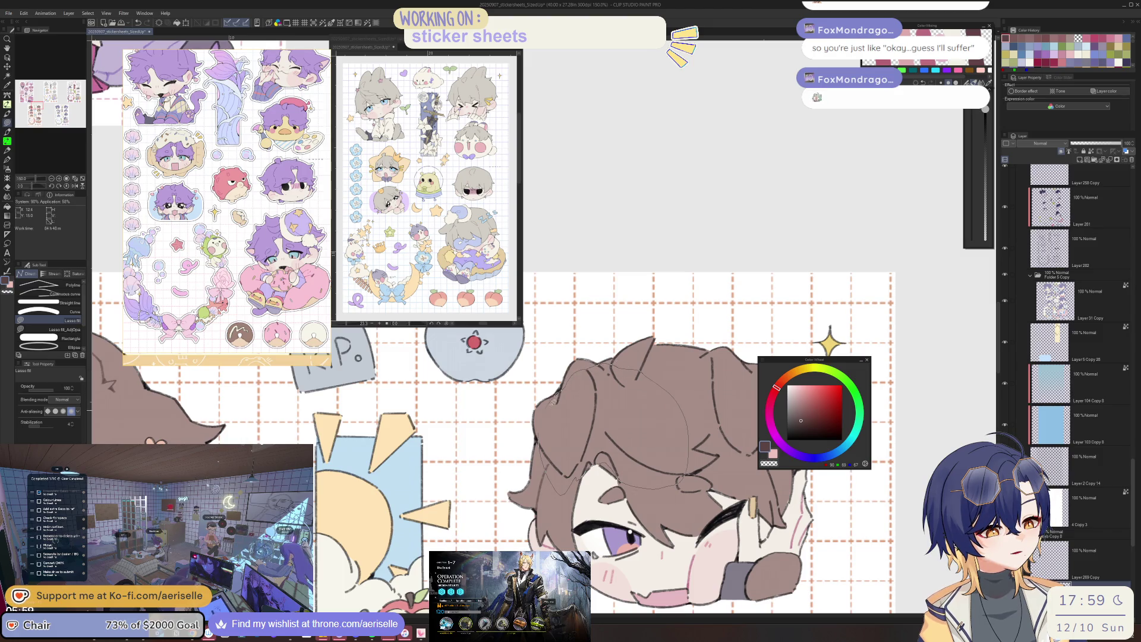
Lasso-fill two sections of the winking chibi's hair with the brown hair colour.
drag(600, 362, 559, 393)
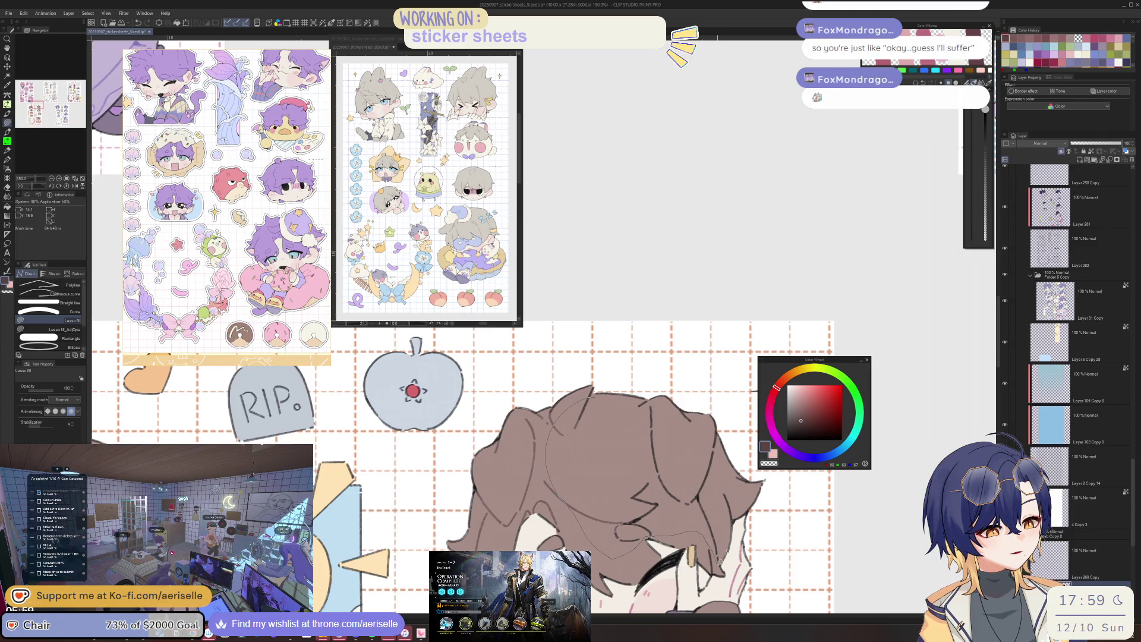
drag(730, 522, 713, 559)
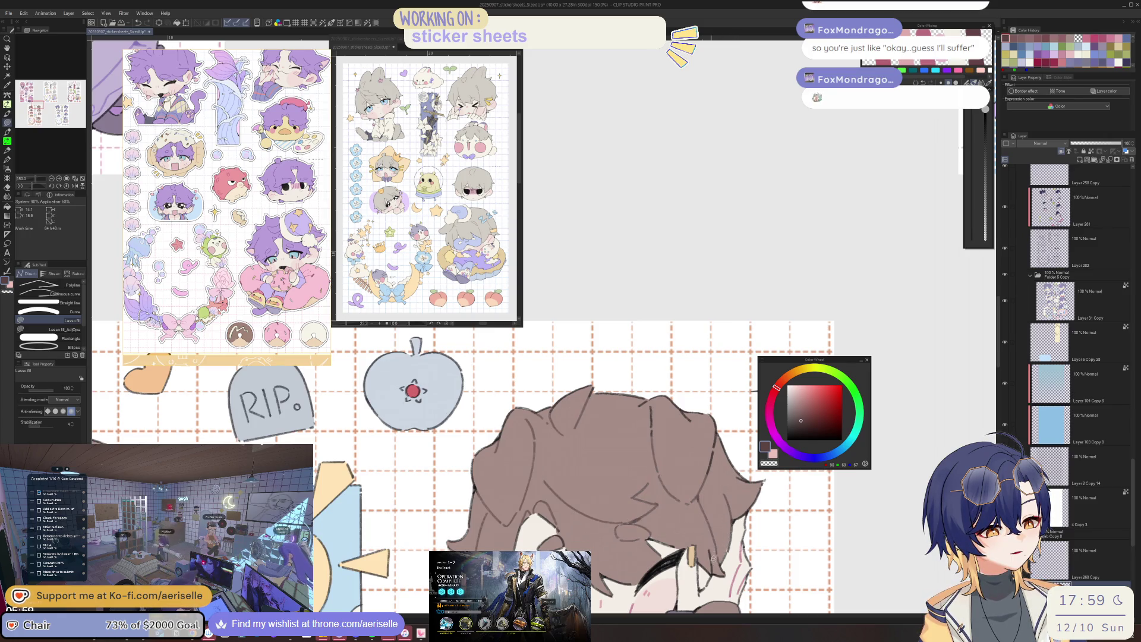
key(e)
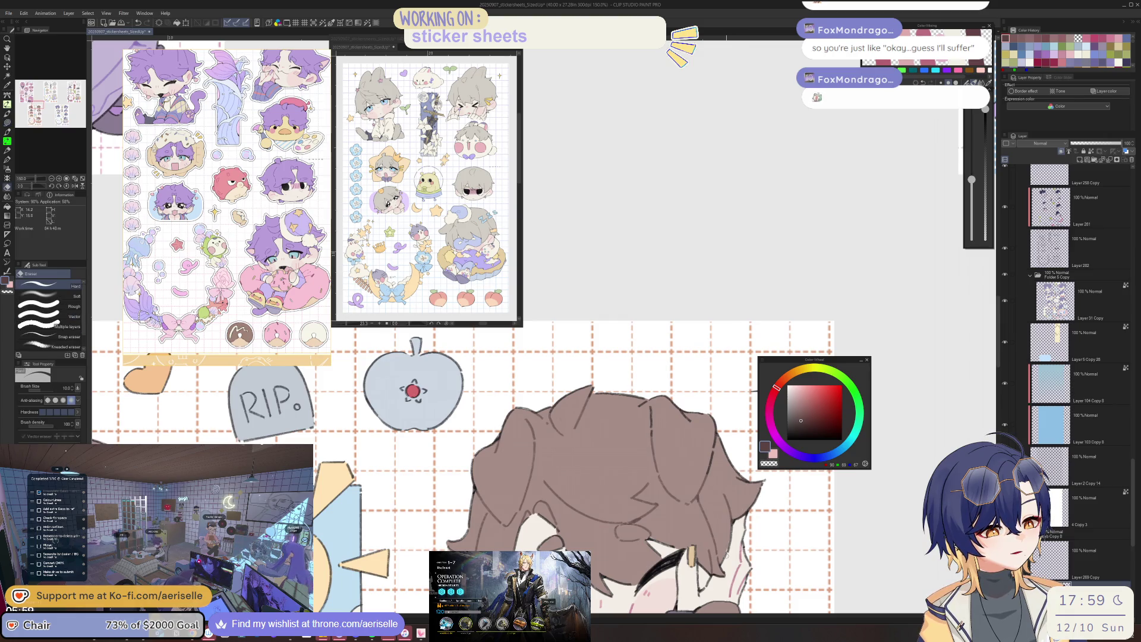
key(u)
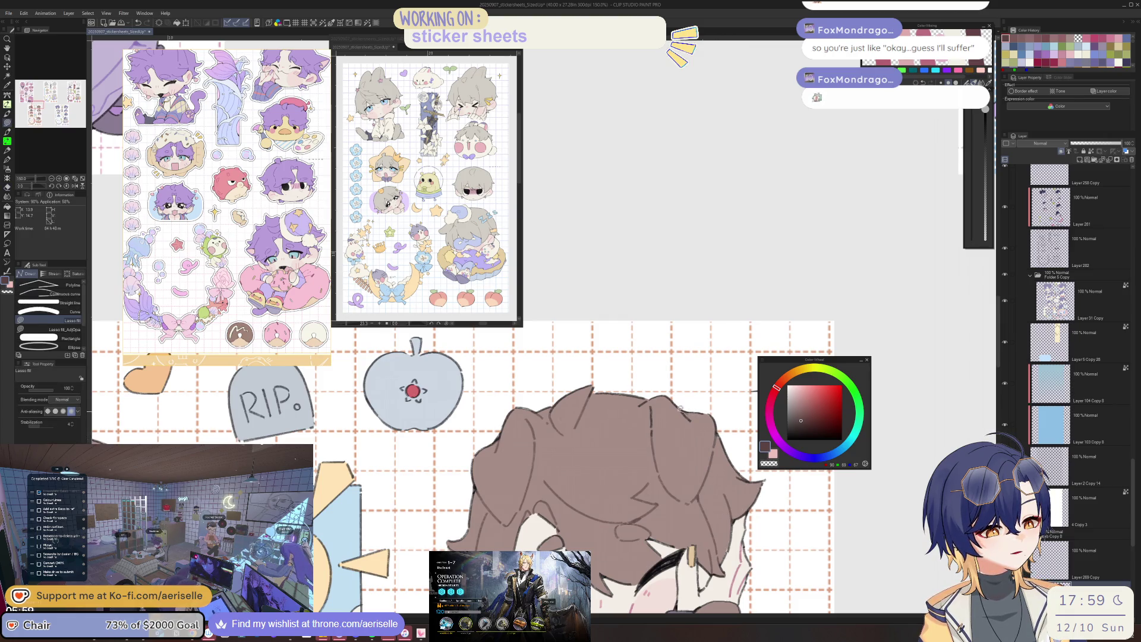
scroll(518, 473, down, 3)
scroll(517, 473, down, 2)
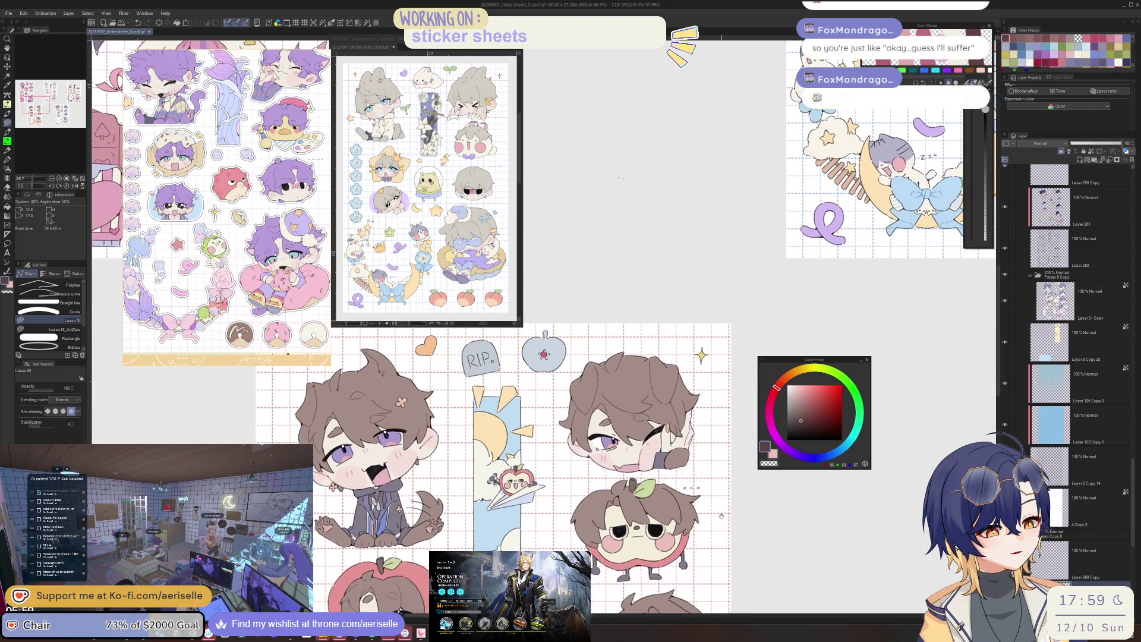
scroll(802, 473, up, 3)
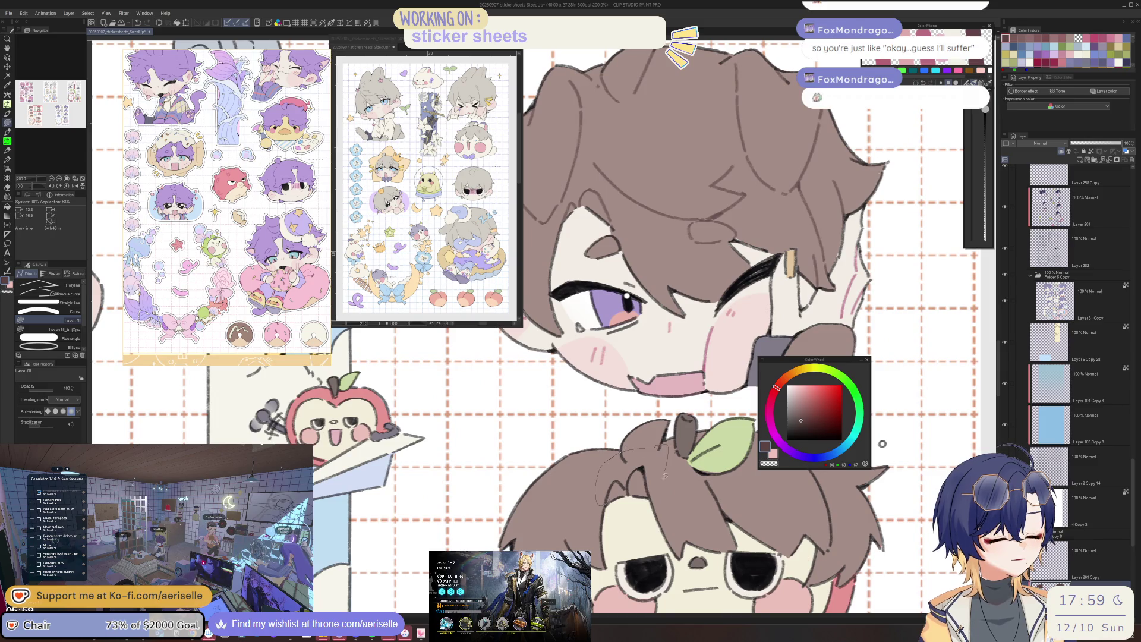
drag(652, 493, 687, 448)
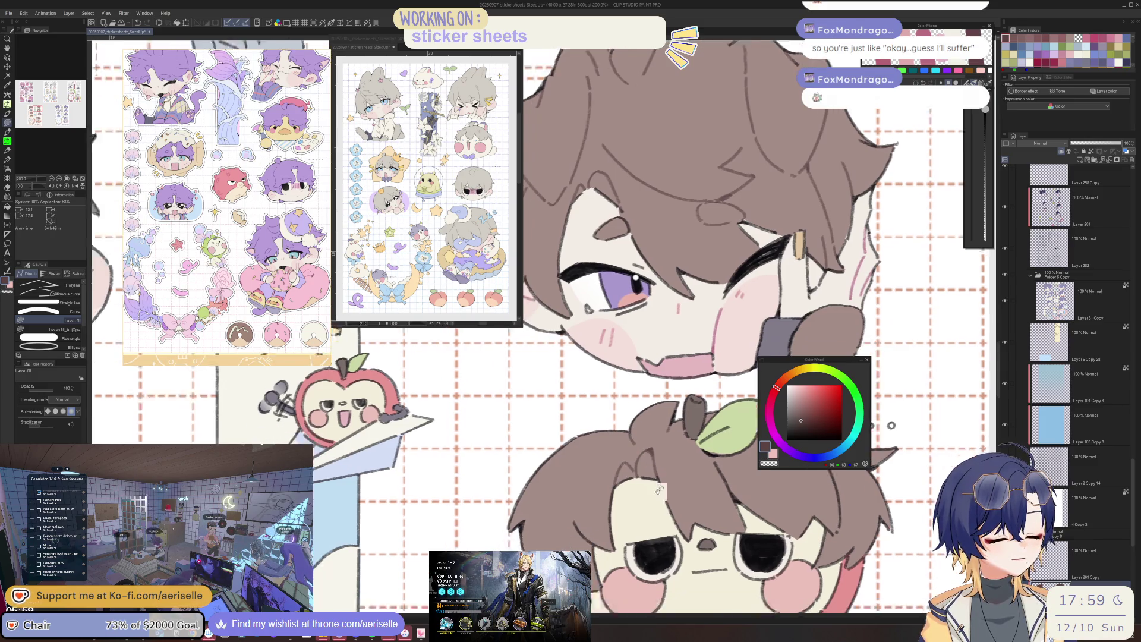
scroll(613, 561, down, 1)
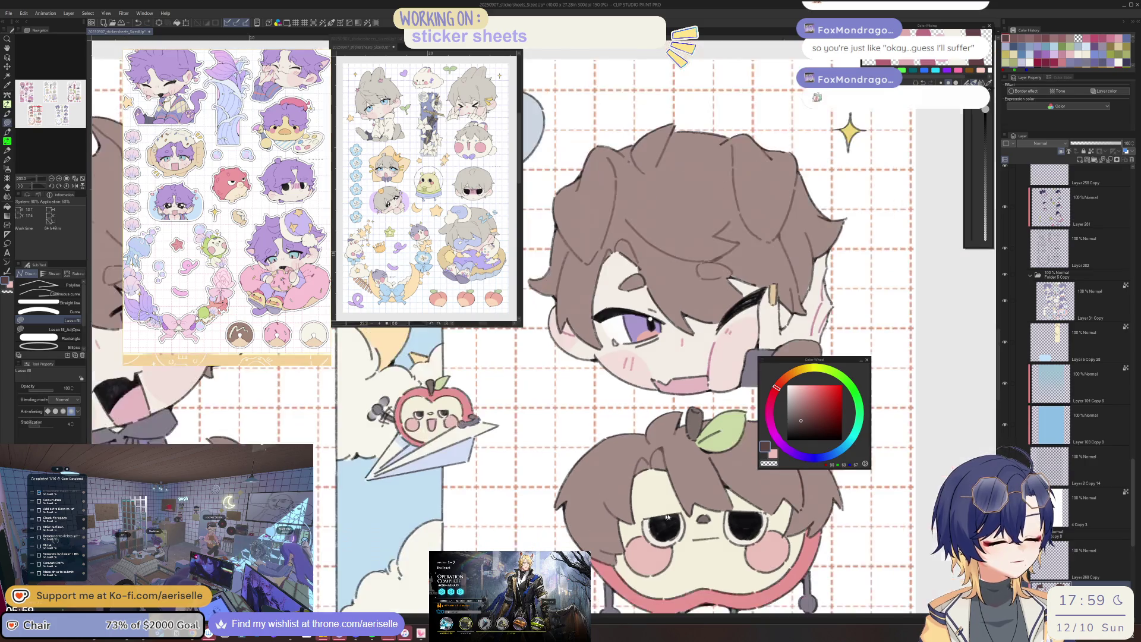
scroll(624, 517, down, 1)
scroll(639, 459, down, 1)
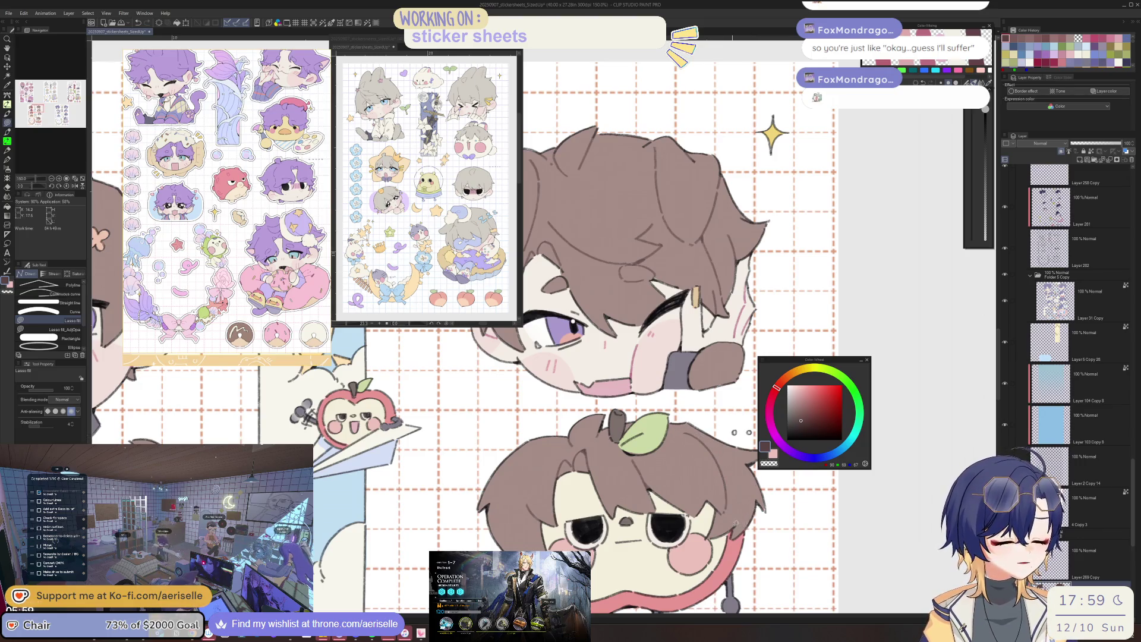
scroll(652, 484, down, 3)
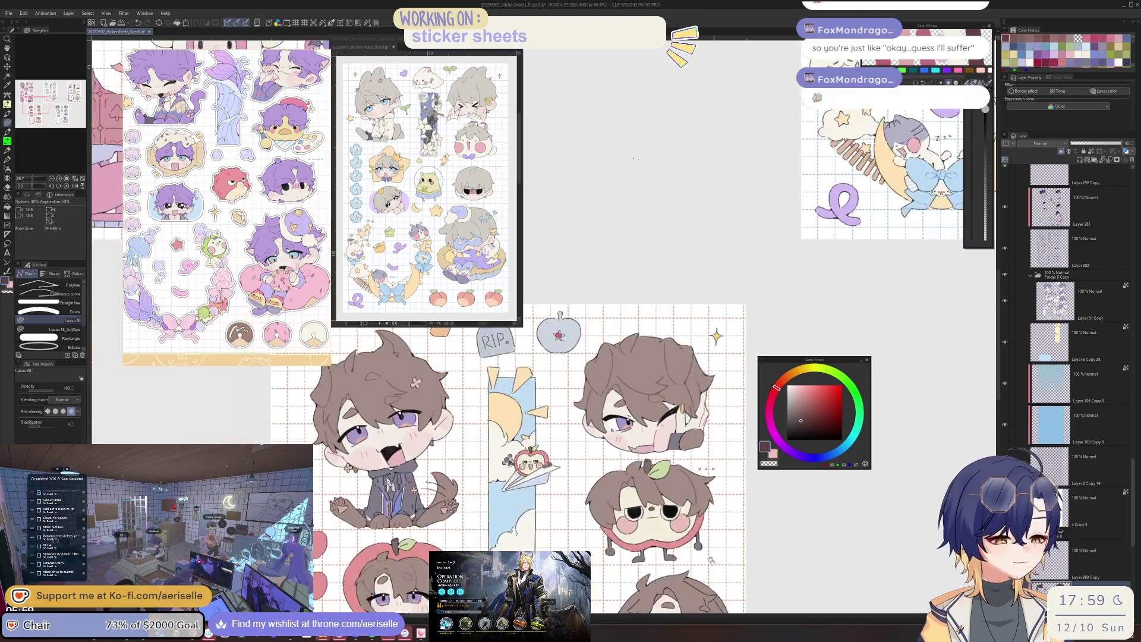
scroll(659, 464, down, 3)
scroll(631, 505, up, 3)
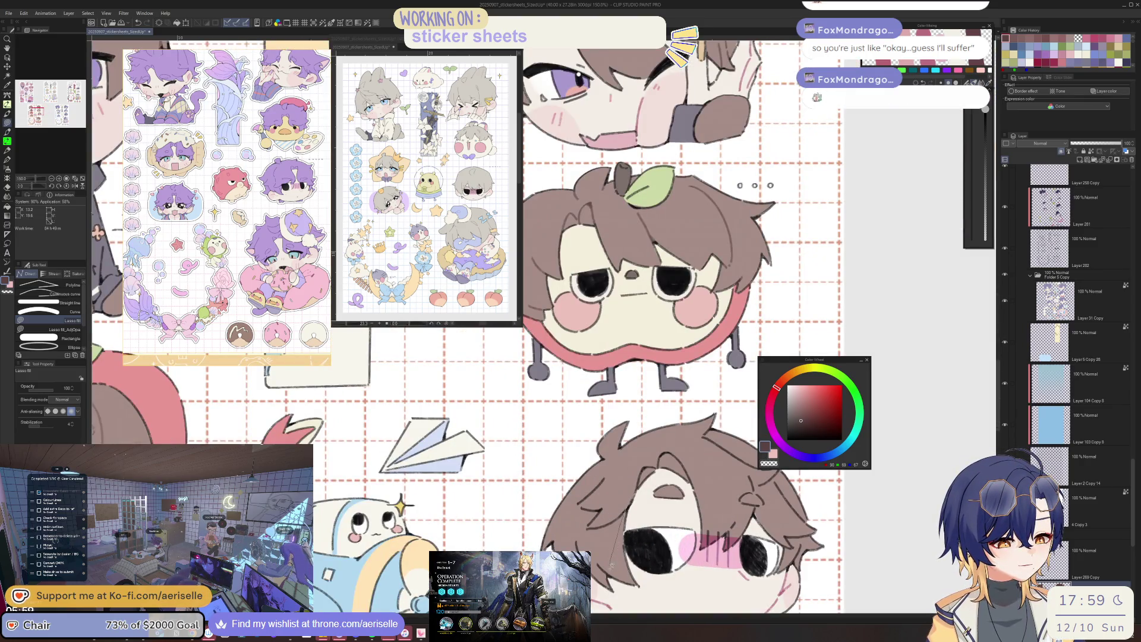
scroll(651, 464, down, 3)
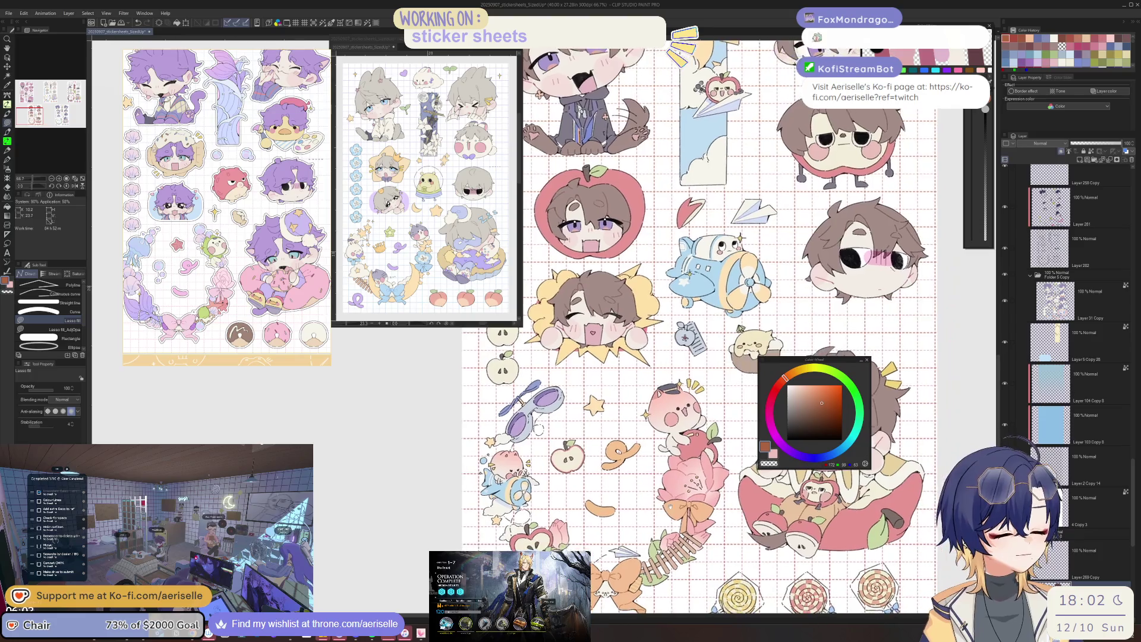
scroll(679, 533, up, 2)
scroll(680, 534, up, 2)
scroll(679, 533, up, 3)
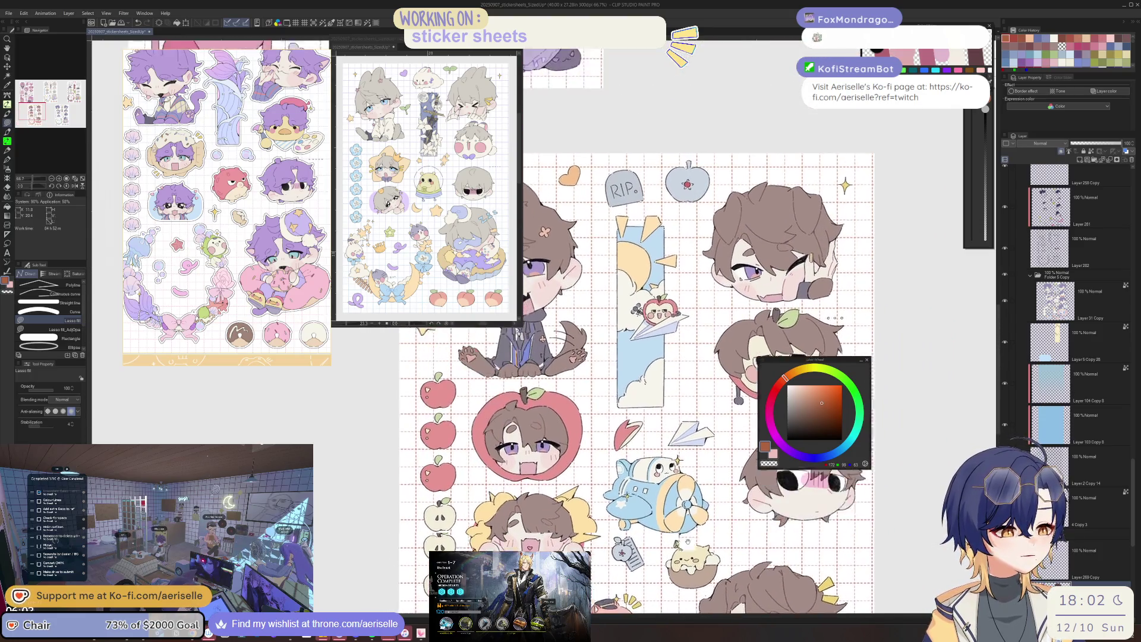
scroll(784, 423, up, 2)
scroll(727, 534, up, 1)
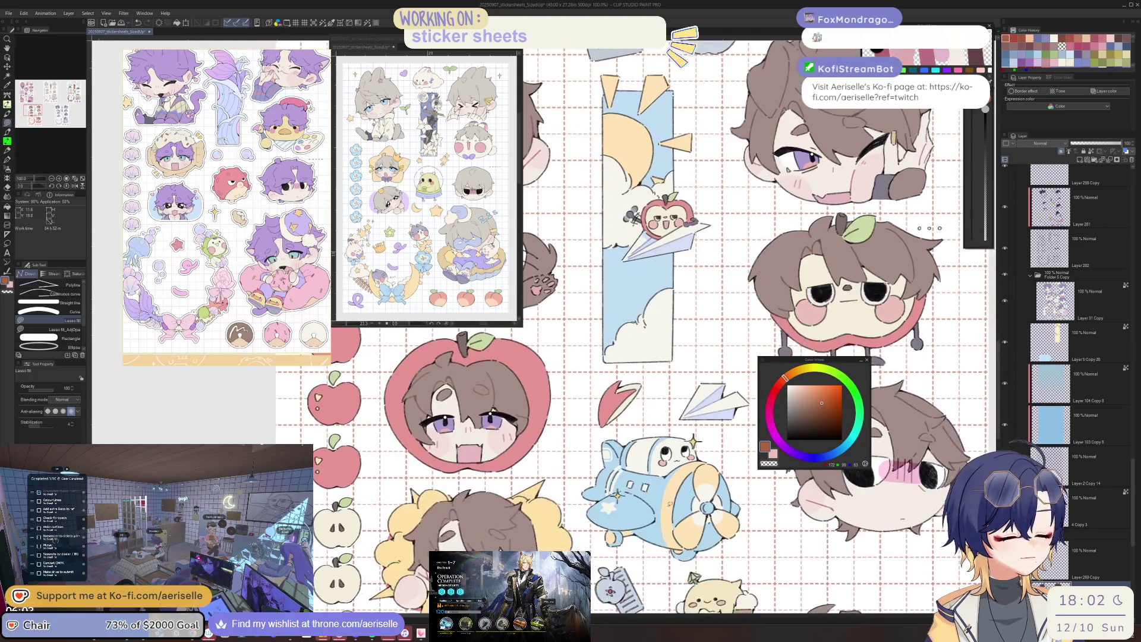
scroll(726, 535, up, 2)
Pick a blue shade in the Color Wheel for the airplane sticker.
click(808, 400)
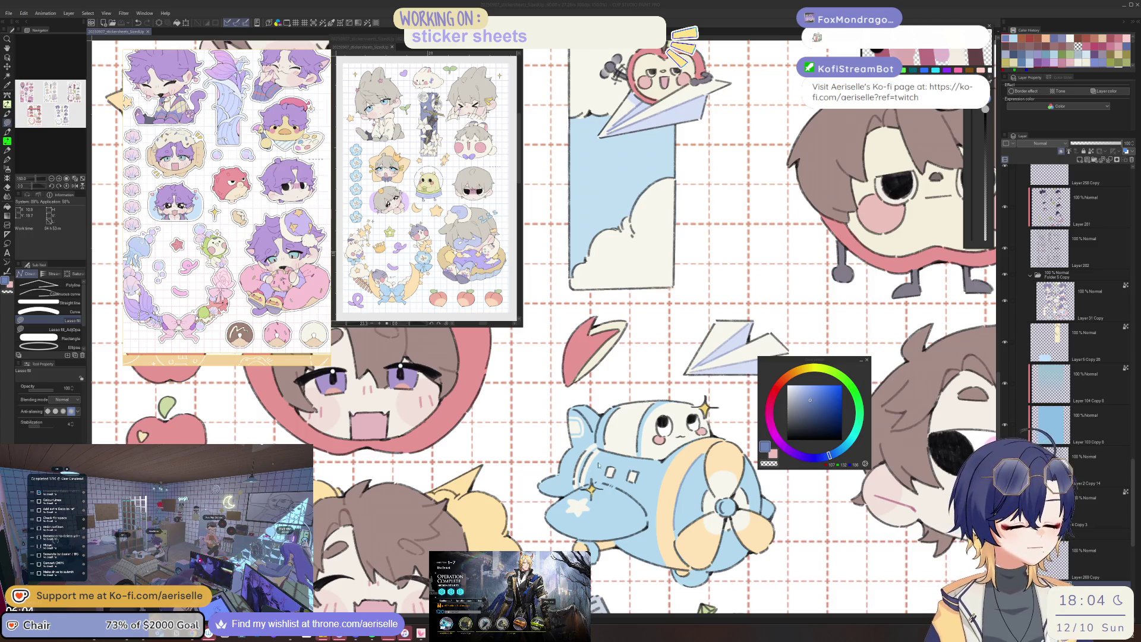
Return to Clip Studio Paint and lasso-fill white highlights on the propeller blades.
key(alt+Tab)
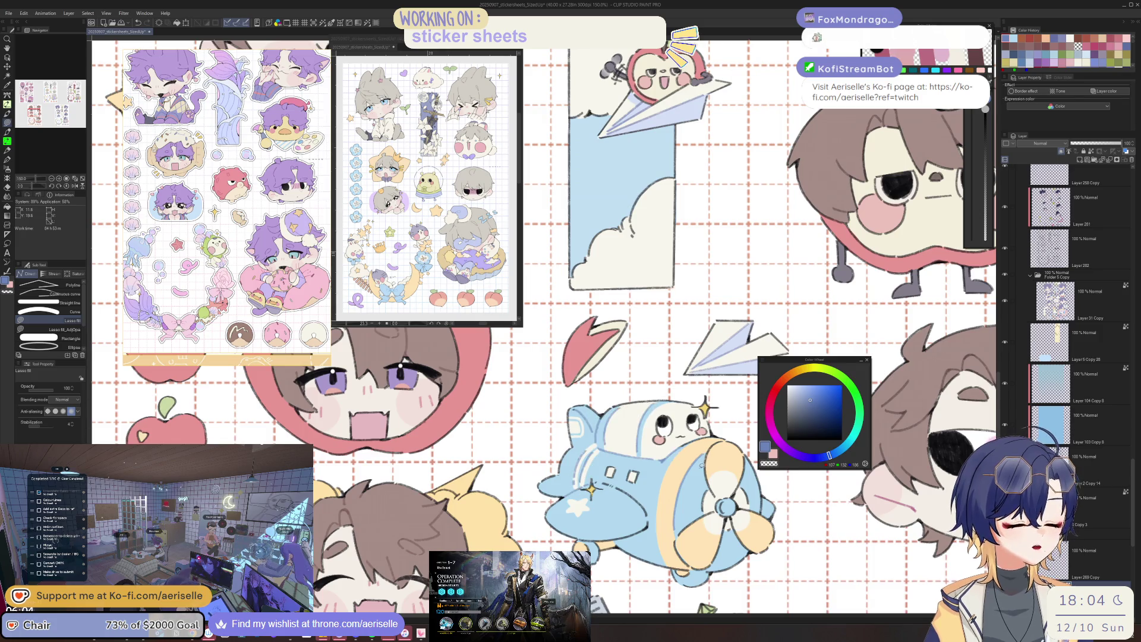
key(g)
key(g)
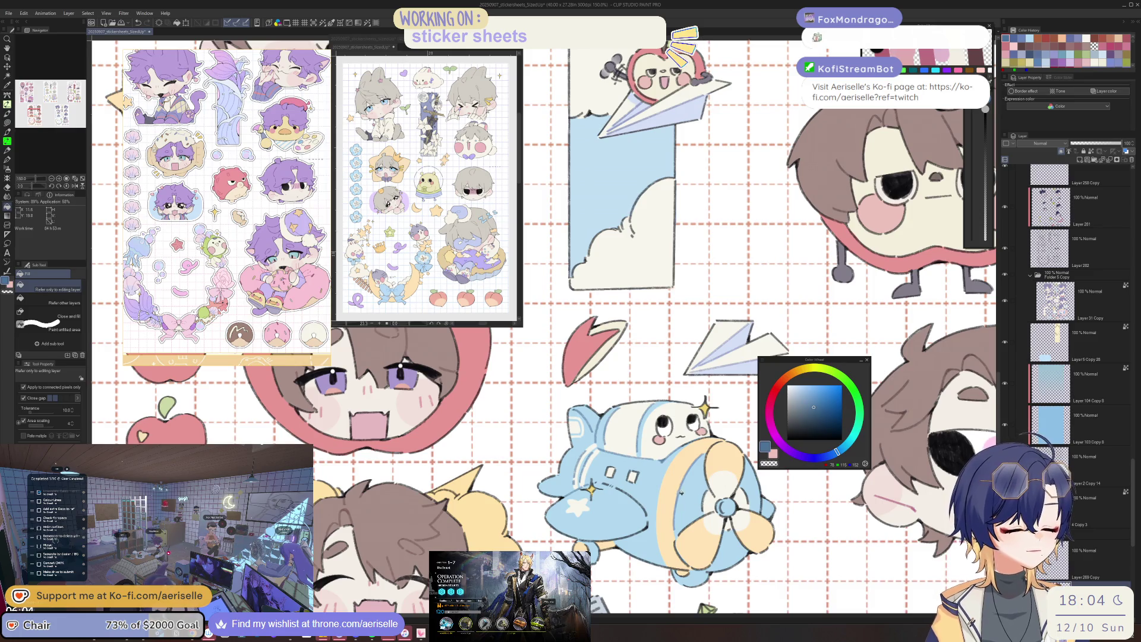
key(u)
mouse_move(707, 489)
mouse_down()
mouse_move(704, 514)
mouse_move(753, 506)
mouse_up()
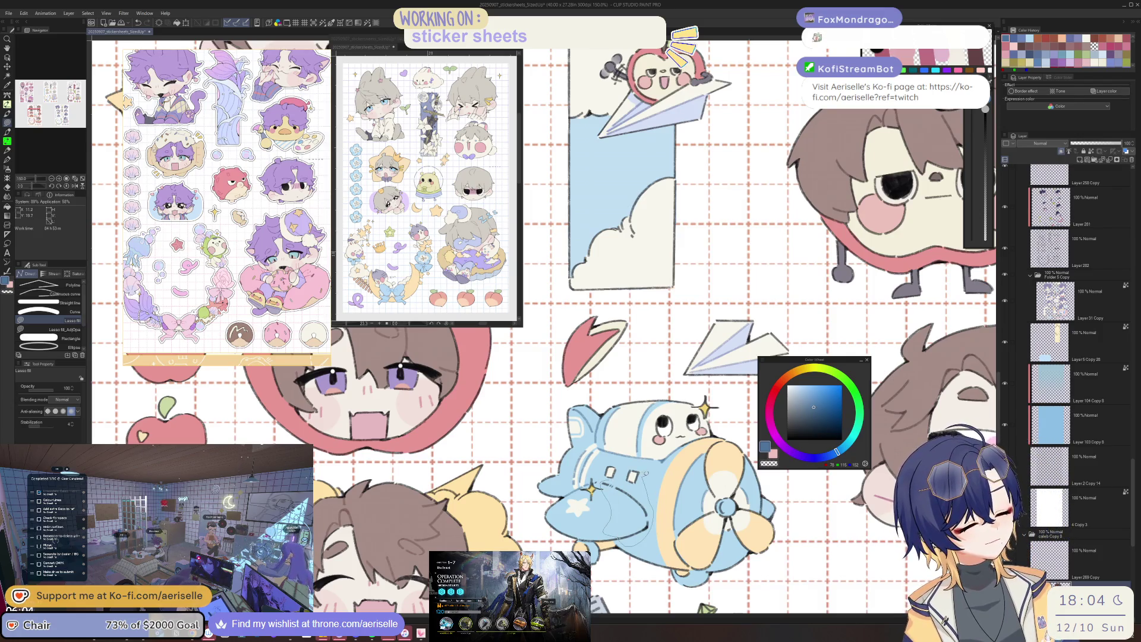
Add a thin dark stroke on the apple sticker's leaf with the lasso fill.
key(g)
key(g)
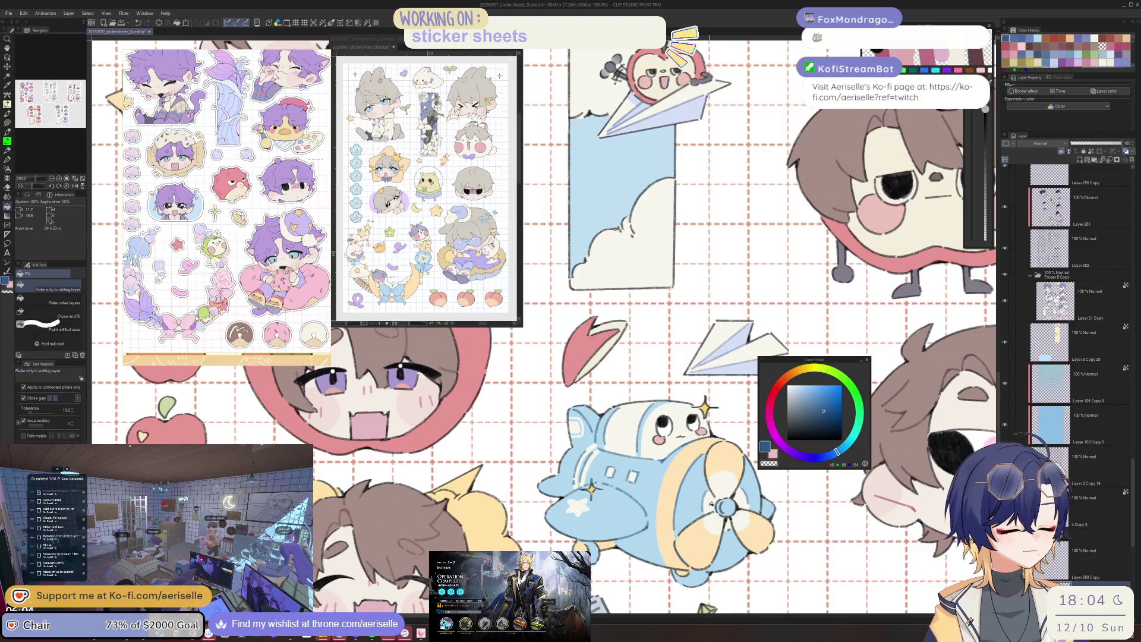
key(u)
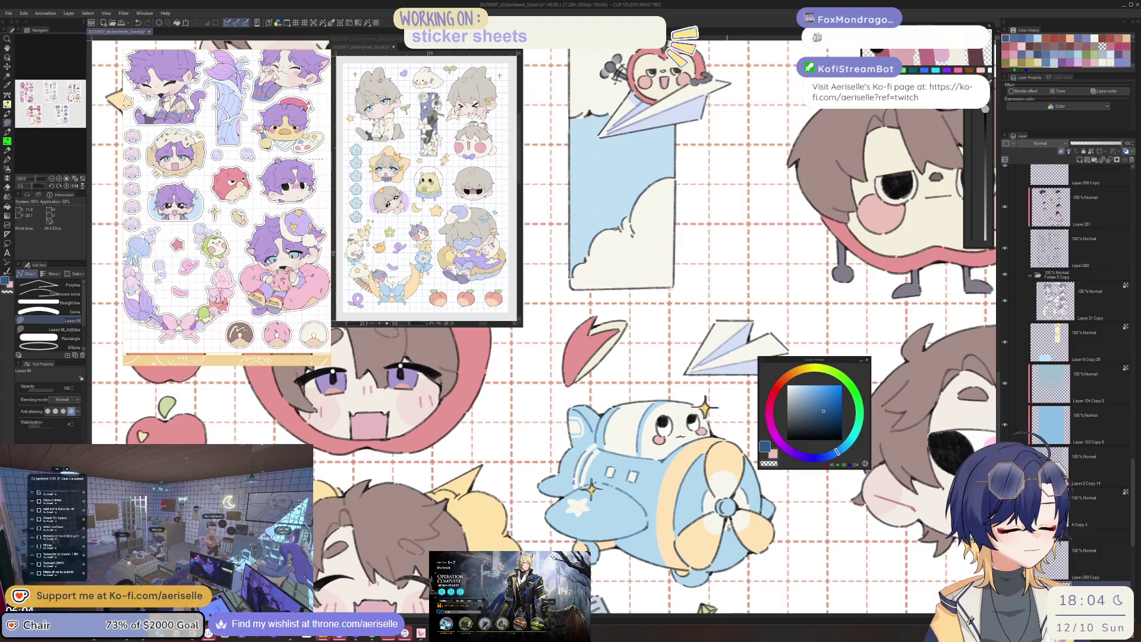
scroll(739, 437, down, 1)
scroll(739, 438, down, 1)
scroll(740, 437, up, 1)
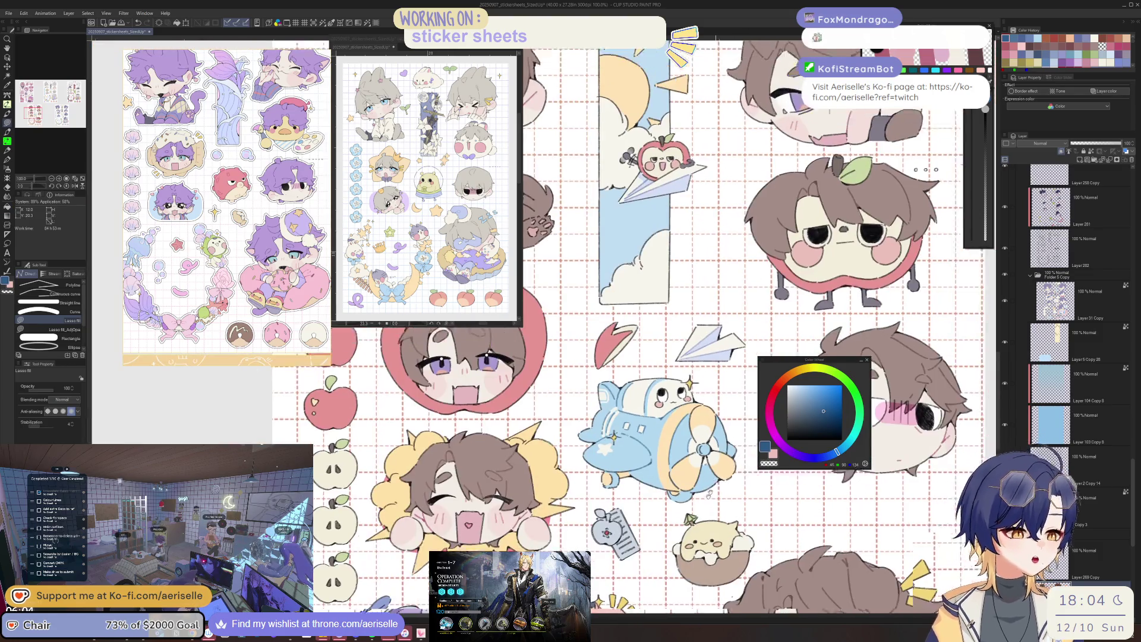
scroll(740, 437, up, 1)
scroll(740, 436, down, 1)
scroll(740, 437, down, 1)
scroll(740, 436, down, 1)
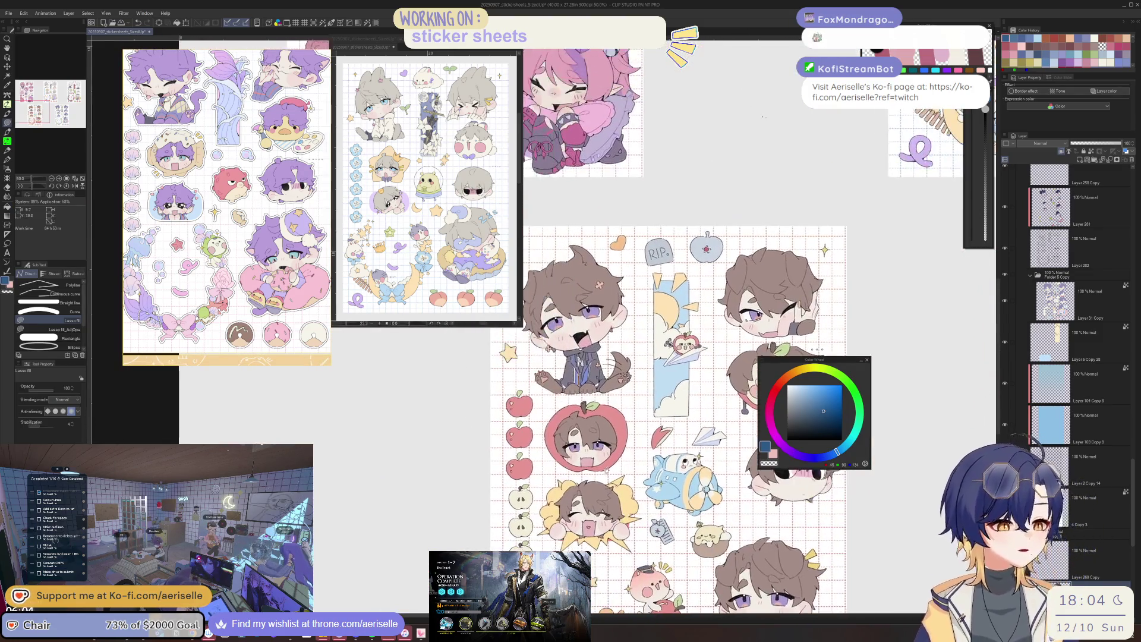
scroll(739, 436, up, 1)
scroll(619, 435, up, 5)
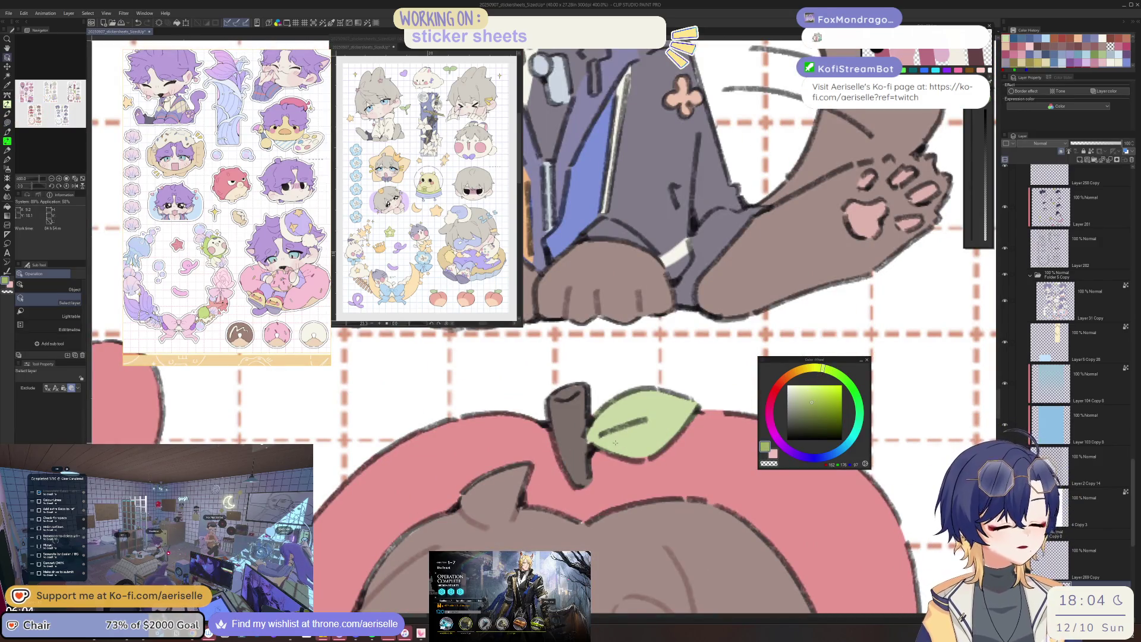
drag(591, 442, 629, 446)
scroll(612, 410, down, 5)
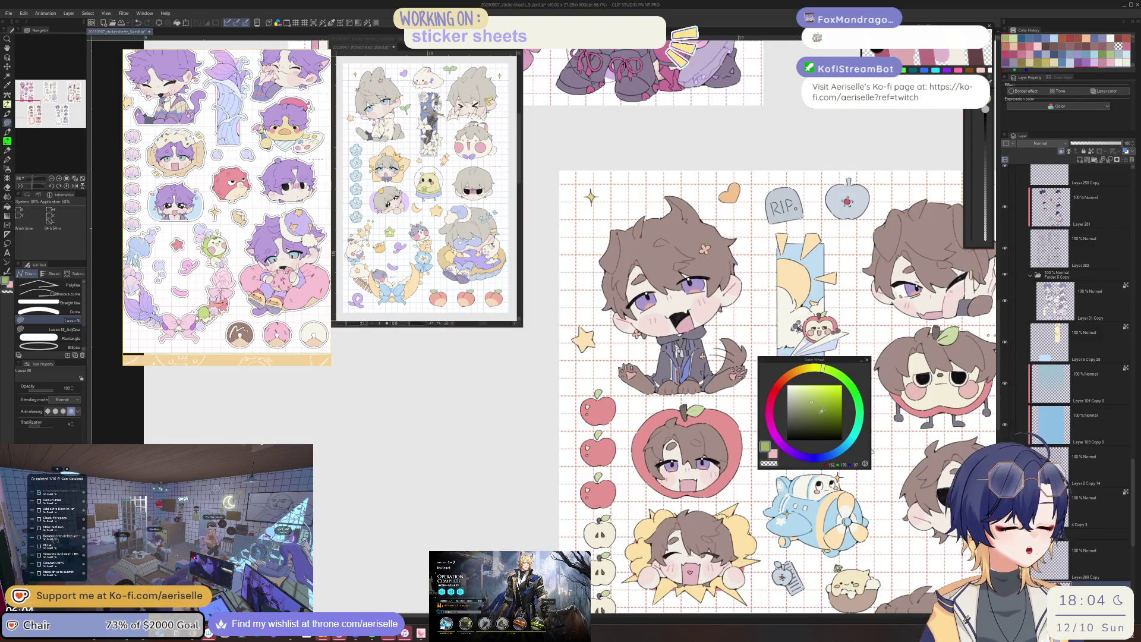
scroll(635, 325, up, 5)
scroll(634, 325, down, 3)
scroll(635, 325, down, 2)
key(g)
scroll(644, 450, down, 5)
scroll(644, 451, left, 3)
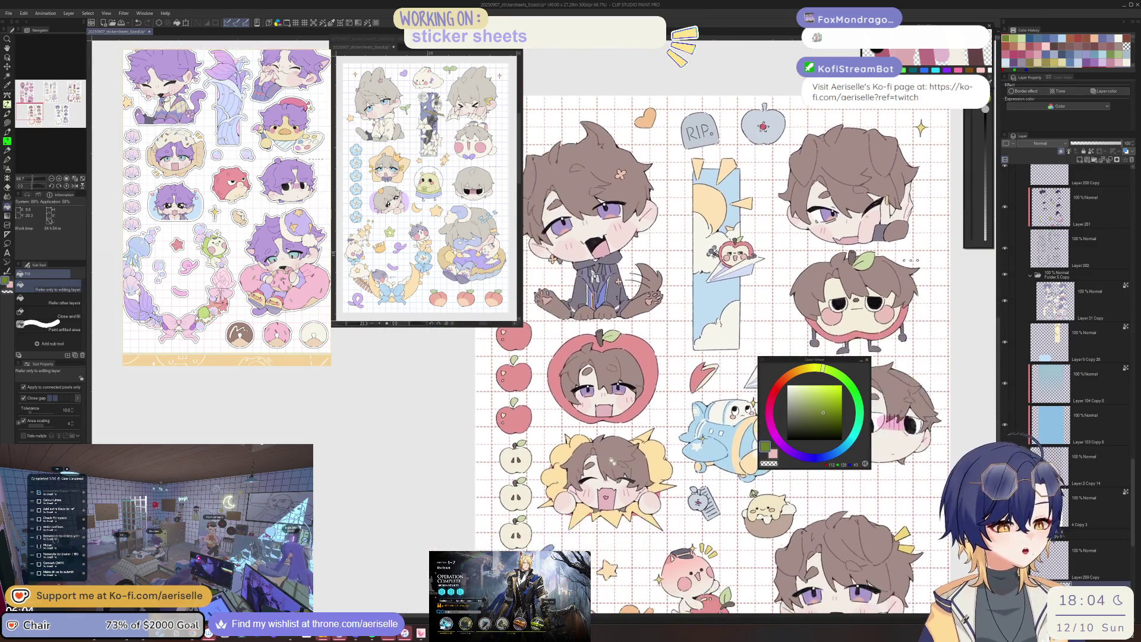
scroll(646, 444, right, 1)
scroll(645, 443, down, 3)
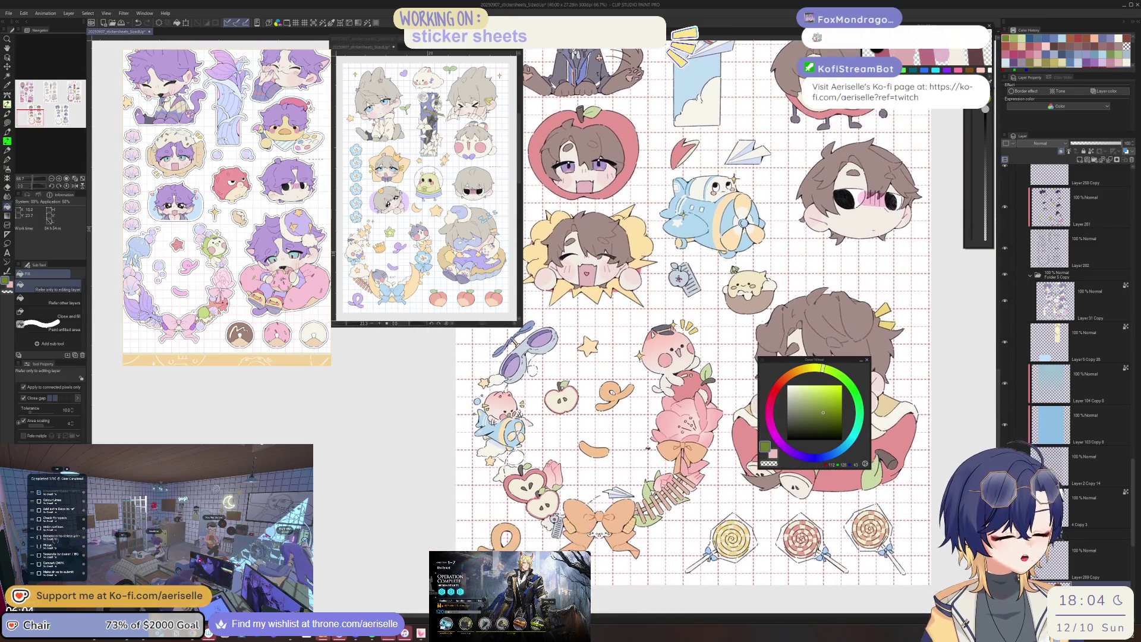
scroll(645, 444, right, 3)
scroll(646, 445, up, 1)
scroll(687, 446, up, 3)
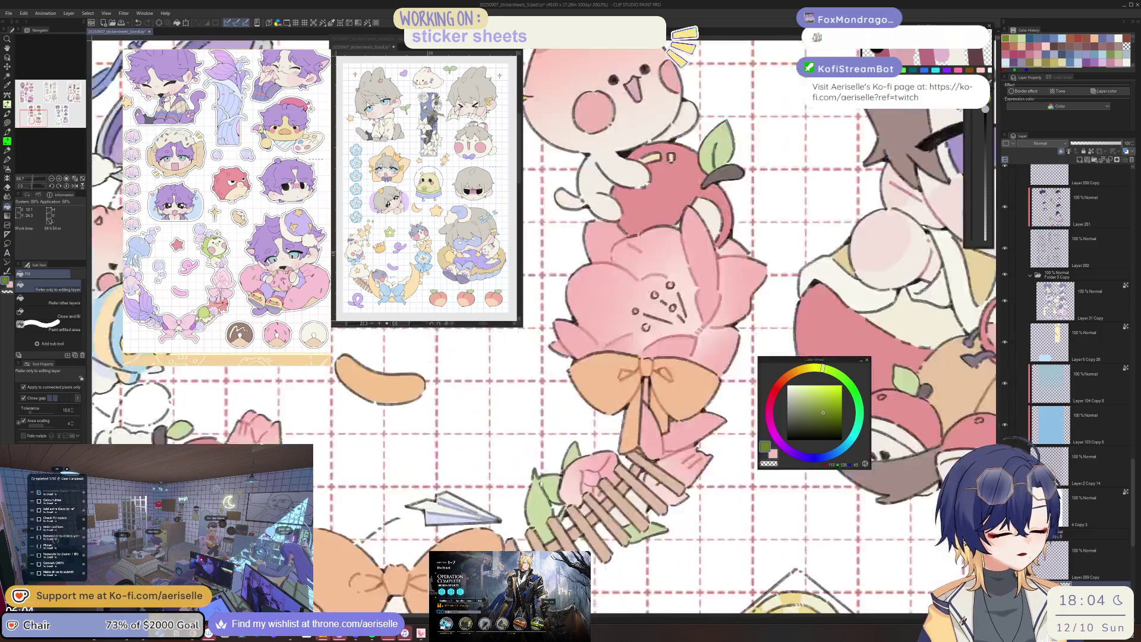
scroll(686, 446, up, 2)
scroll(624, 357, down, 3)
scroll(624, 358, down, 1)
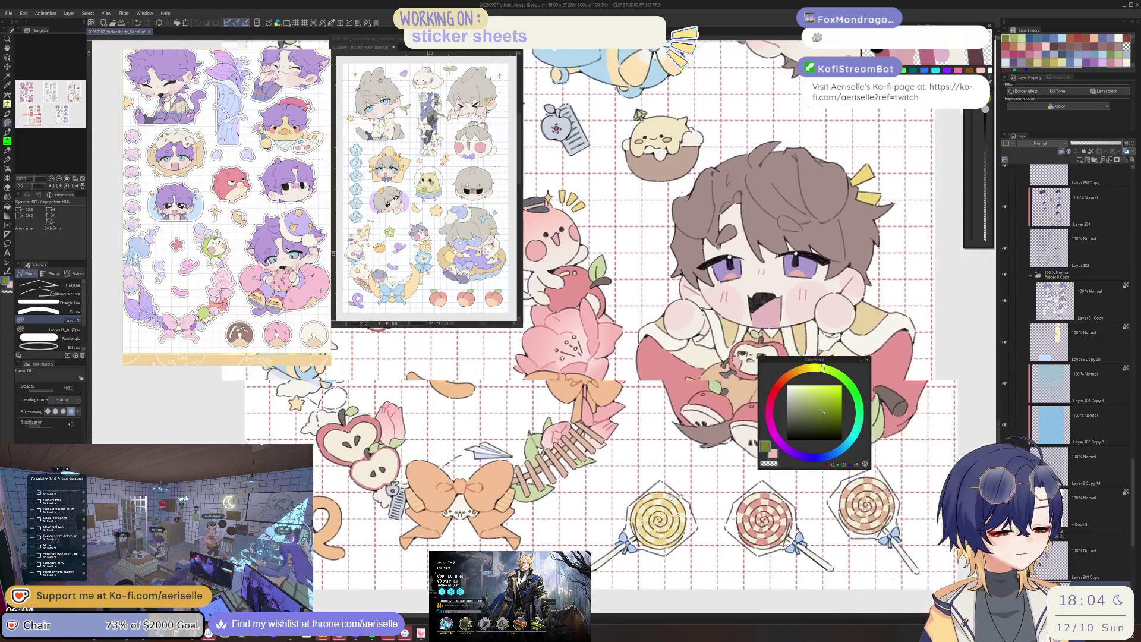
scroll(624, 356, up, 2)
scroll(624, 357, up, 1)
scroll(724, 483, down, 1)
scroll(695, 472, up, 3)
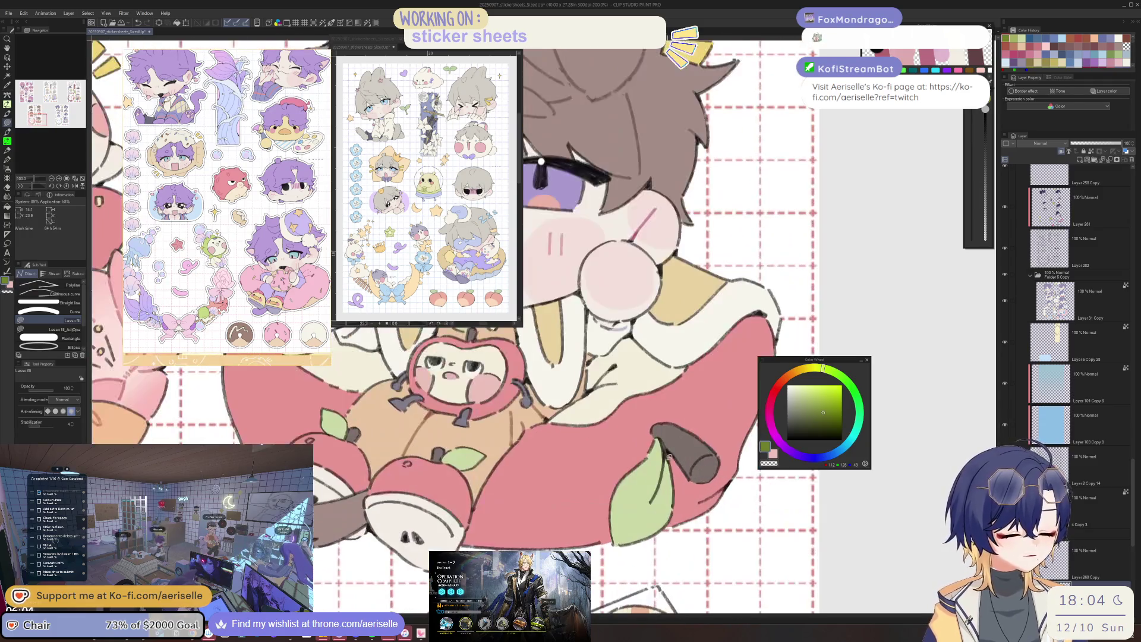
scroll(664, 508, down, 4)
scroll(652, 571, up, 1)
scroll(653, 570, up, 3)
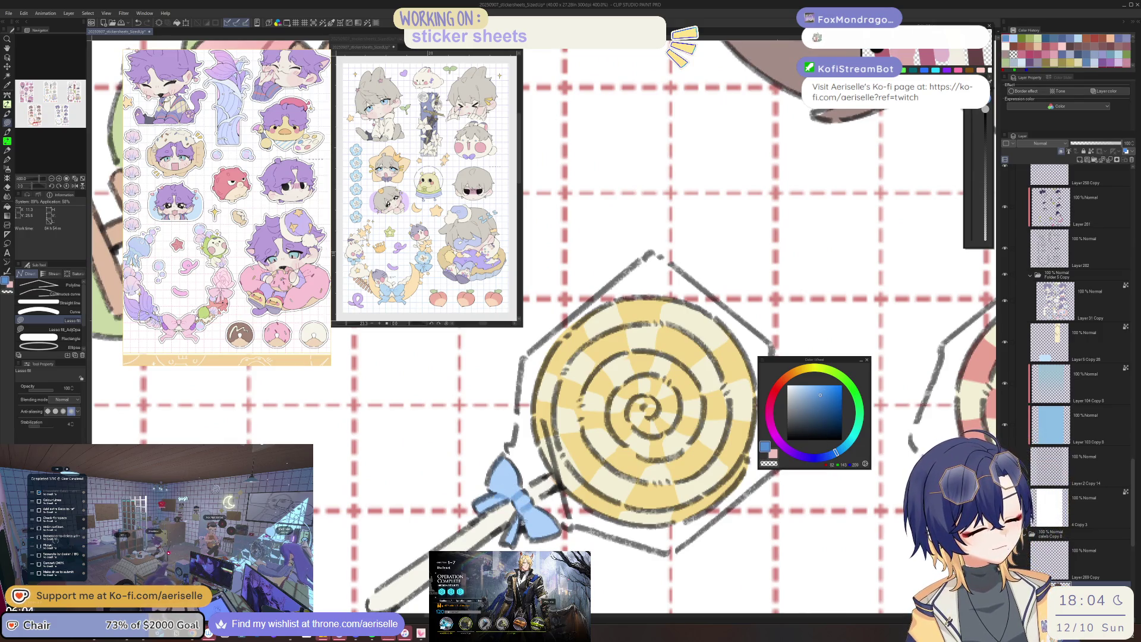
scroll(535, 508, down, 4)
scroll(758, 519, up, 1)
scroll(757, 519, up, 3)
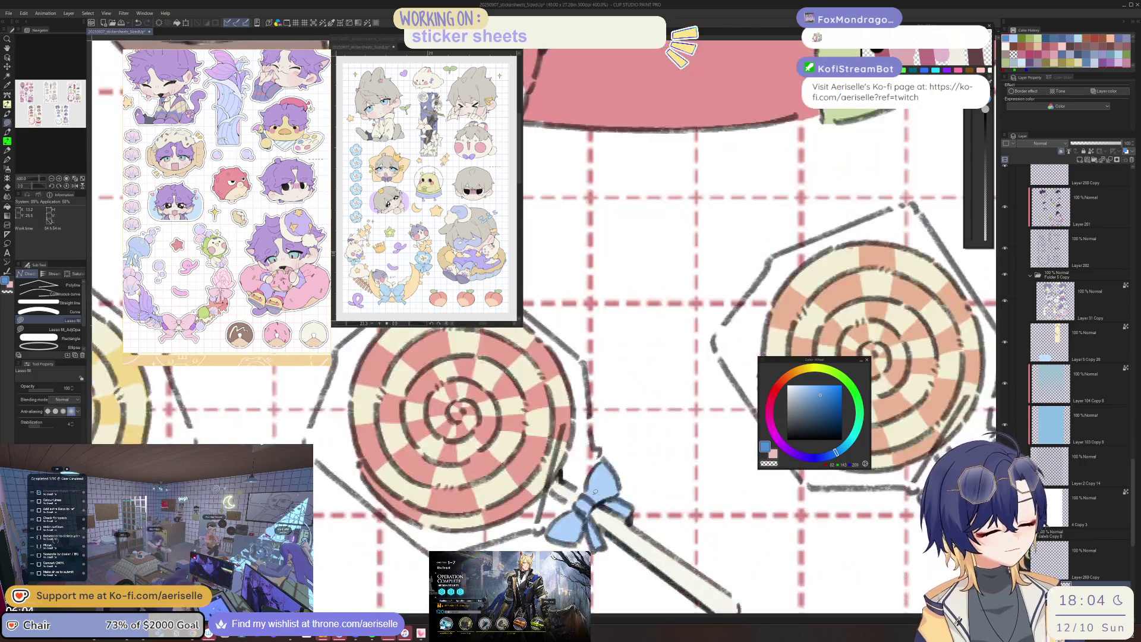
scroll(593, 517, down, 3)
scroll(631, 492, up, 1)
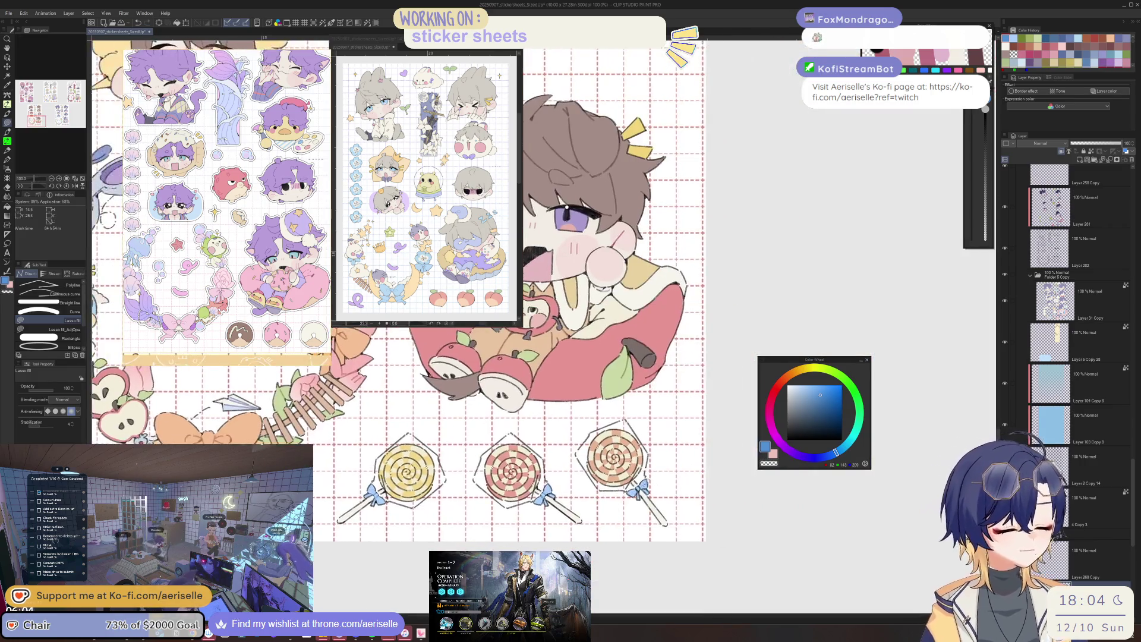
scroll(630, 492, up, 2)
scroll(644, 484, down, 1)
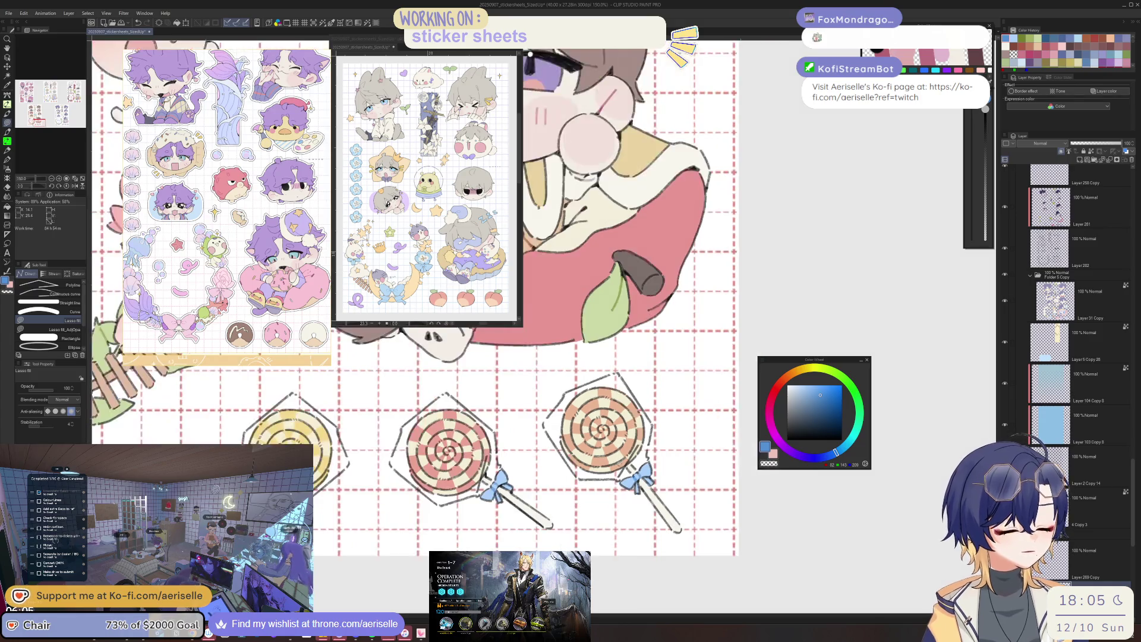
Darken the lower-left cut outline of the lollipop with a darker colour.
click(819, 404)
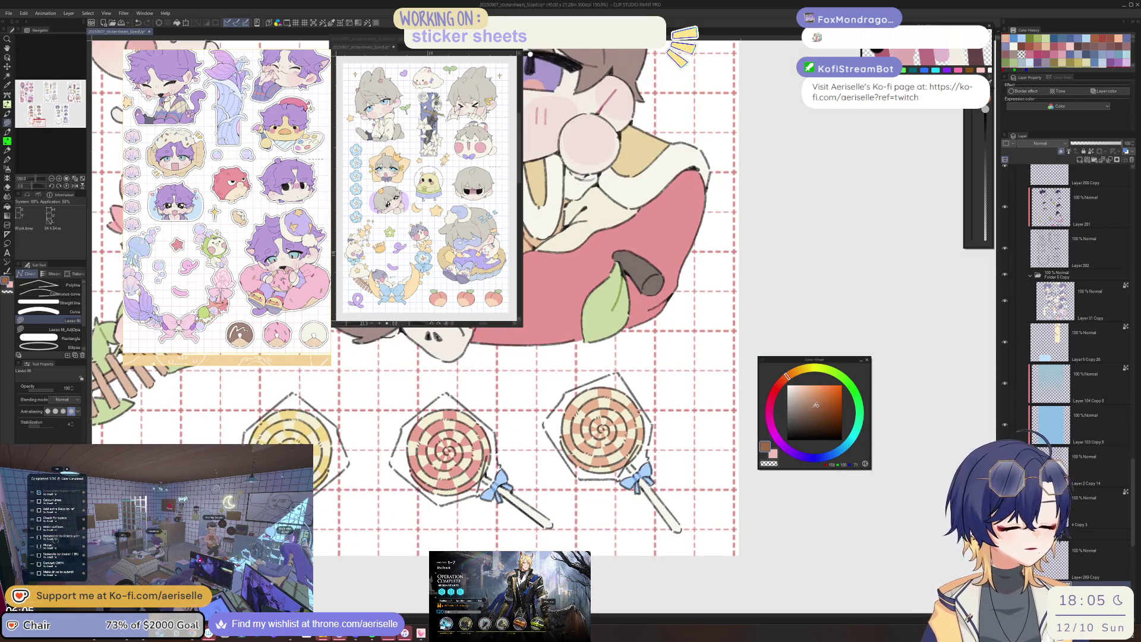
scroll(568, 403, up, 2)
mouse_move(552, 486)
mouse_down()
mouse_move(568, 533)
mouse_move(678, 577)
mouse_up()
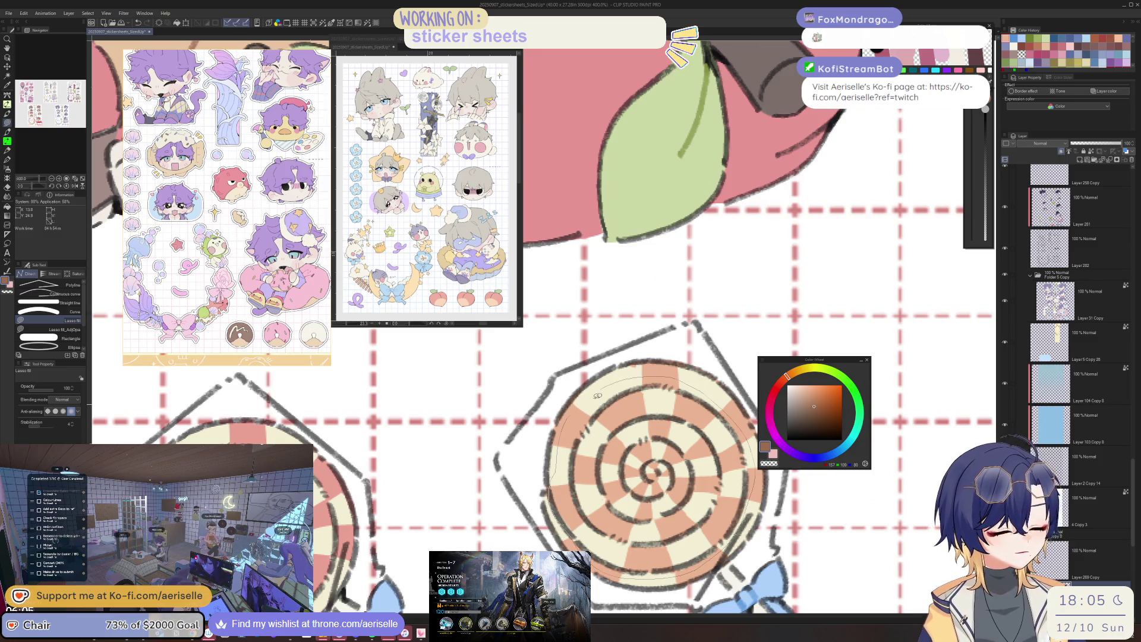
scroll(598, 396, down, 2)
click(825, 403)
key(g)
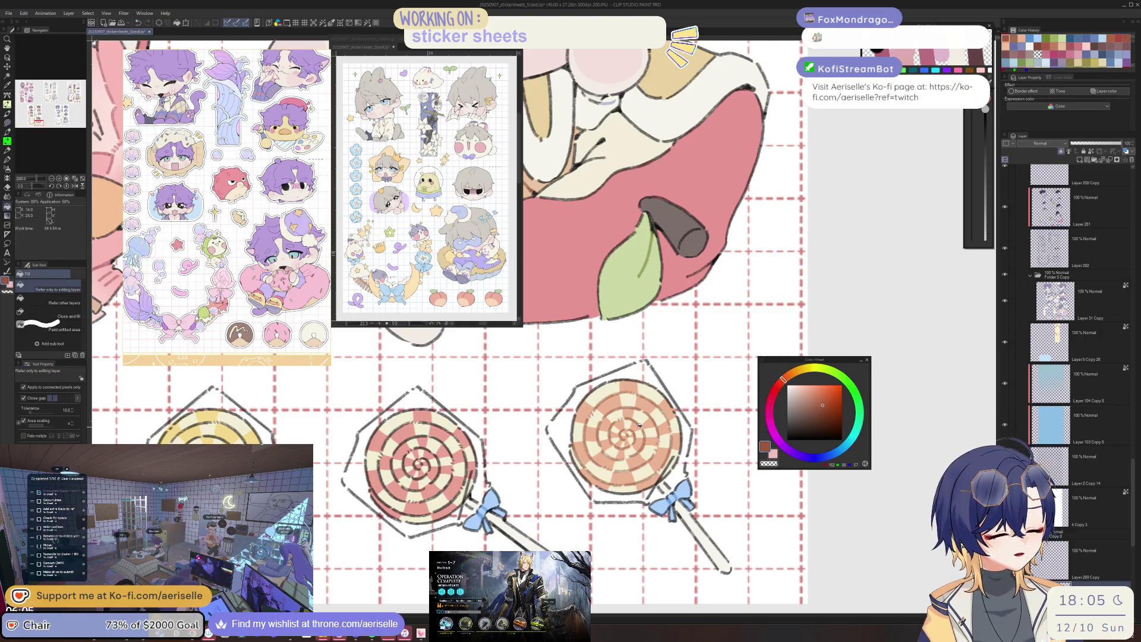
Shift the current colour's hue toward red and ready the figure and eraser tools over the lollipops.
drag(637, 423, 770, 423)
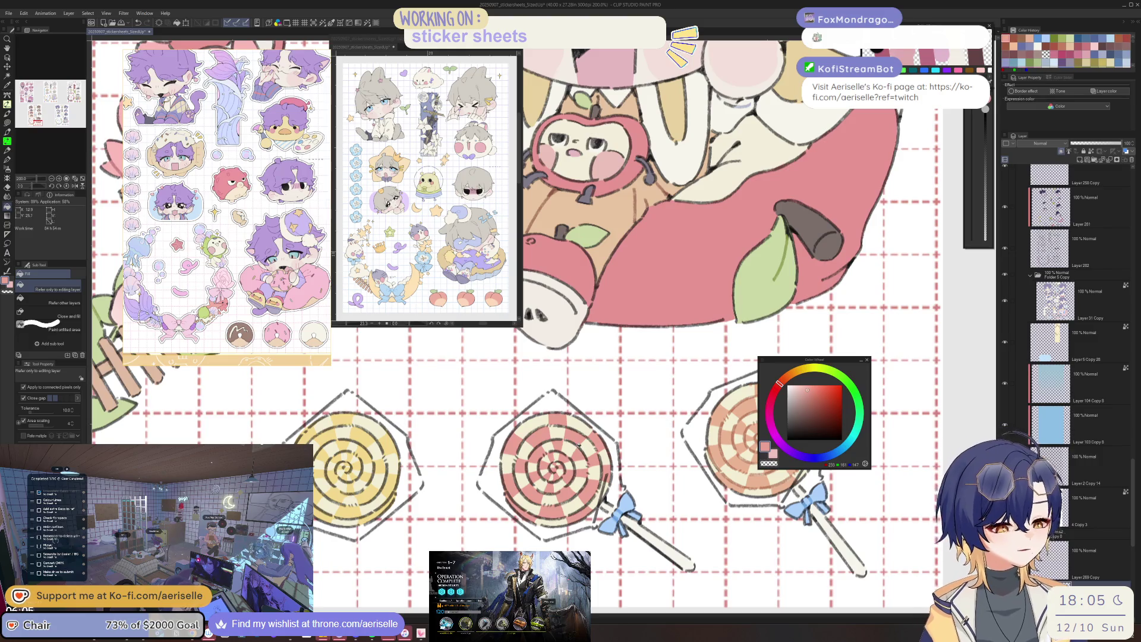
drag(783, 379, 773, 389)
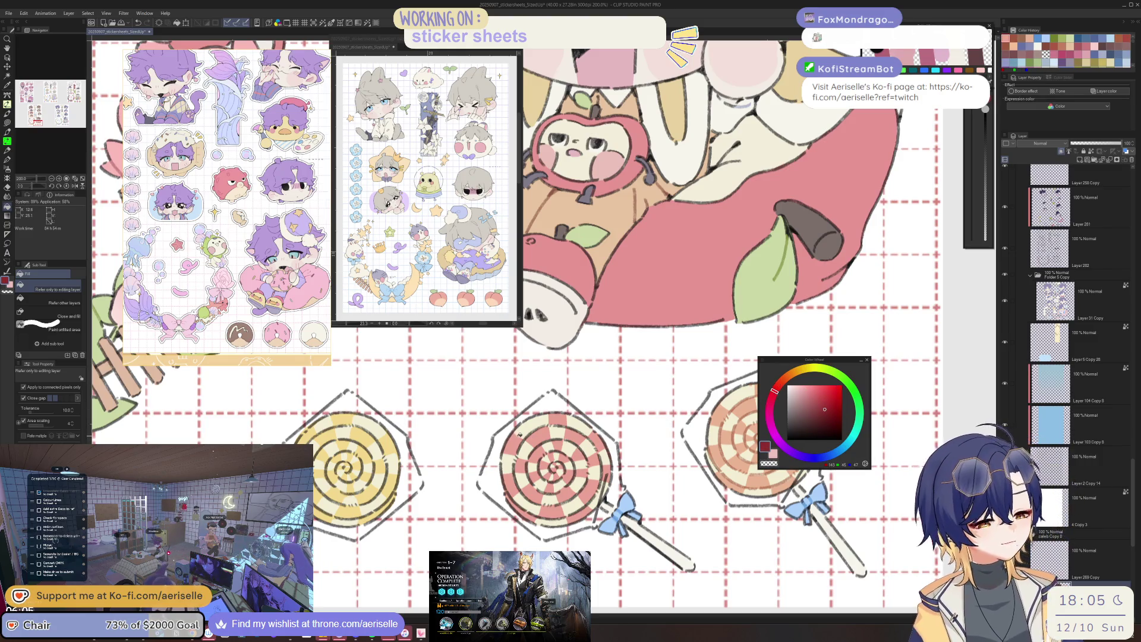
key(u)
key(e)
drag(552, 463, 646, 437)
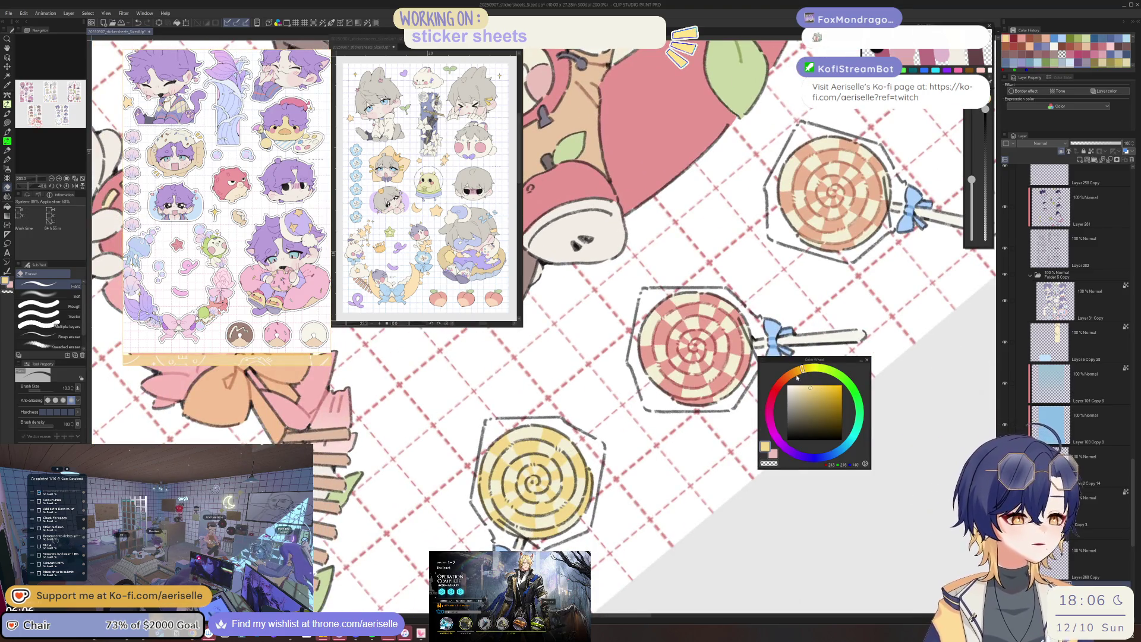
Close the polyline cut outline around the yellow lollipop and pick a darker orange.
key(u)
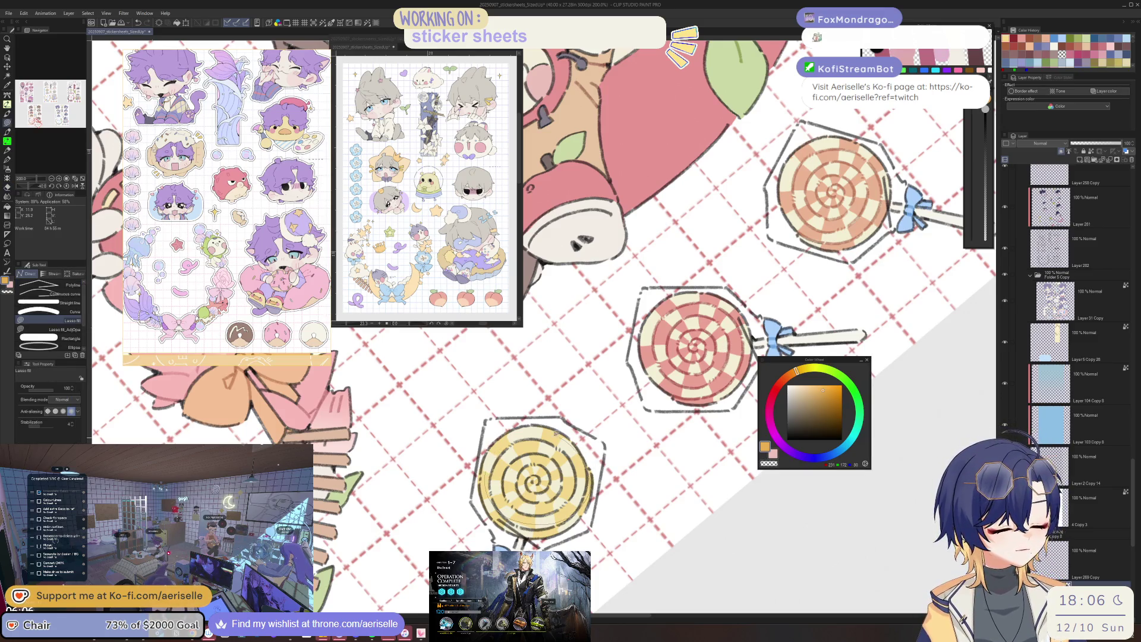
click(602, 444)
click(826, 400)
Switch back to figure outlines and bring the sheet's upper part into view.
key(g)
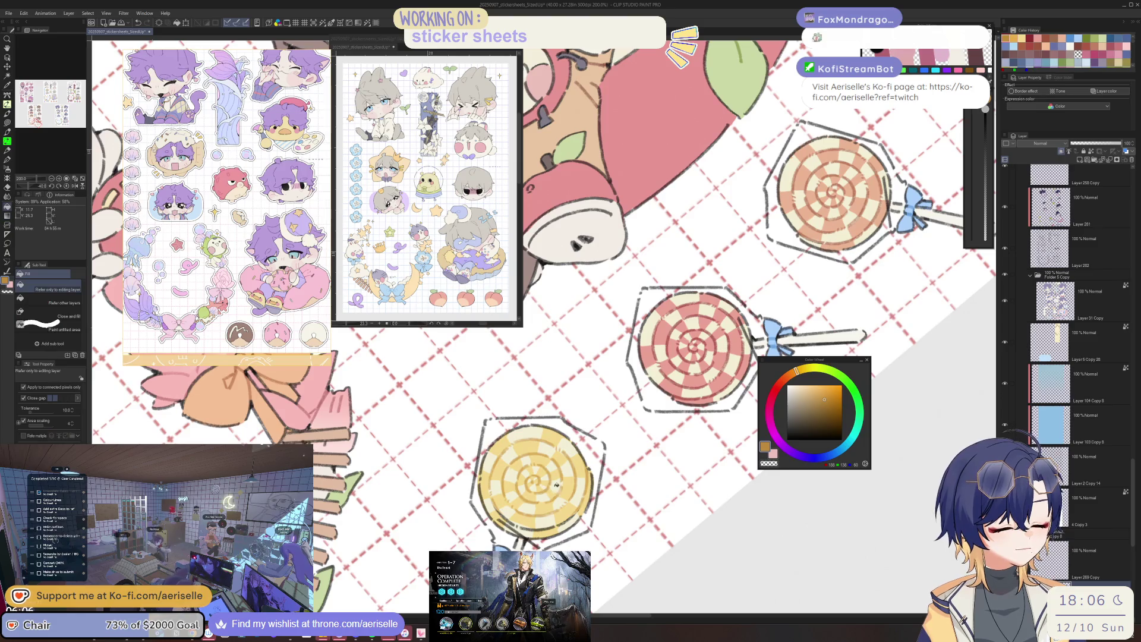
scroll(481, 546, up, 3)
key(u)
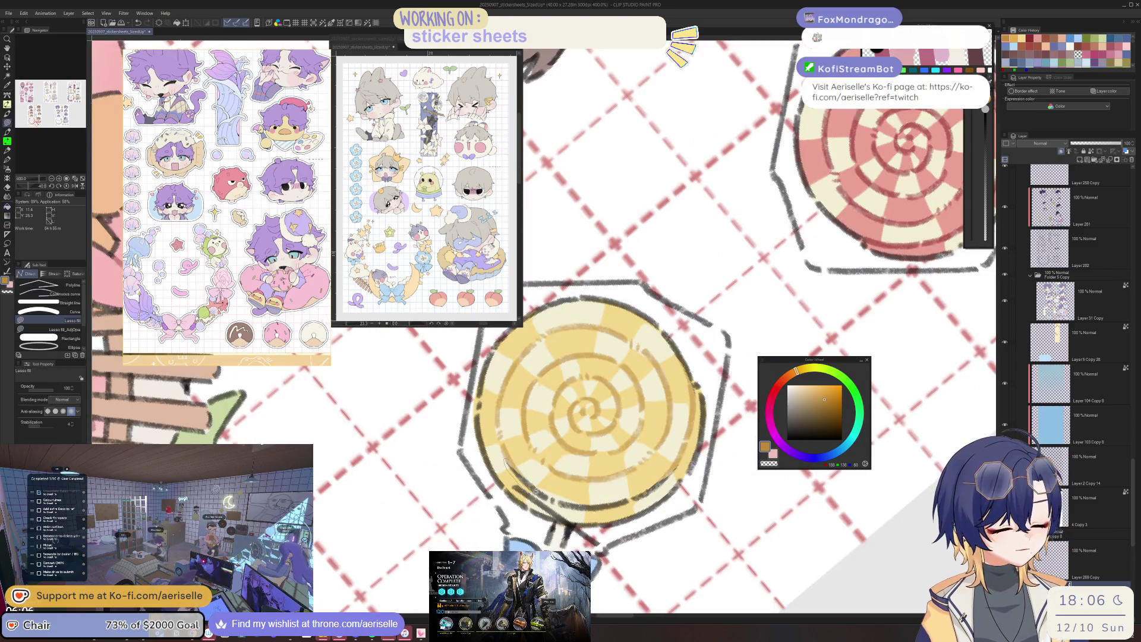
scroll(660, 490, down, 1)
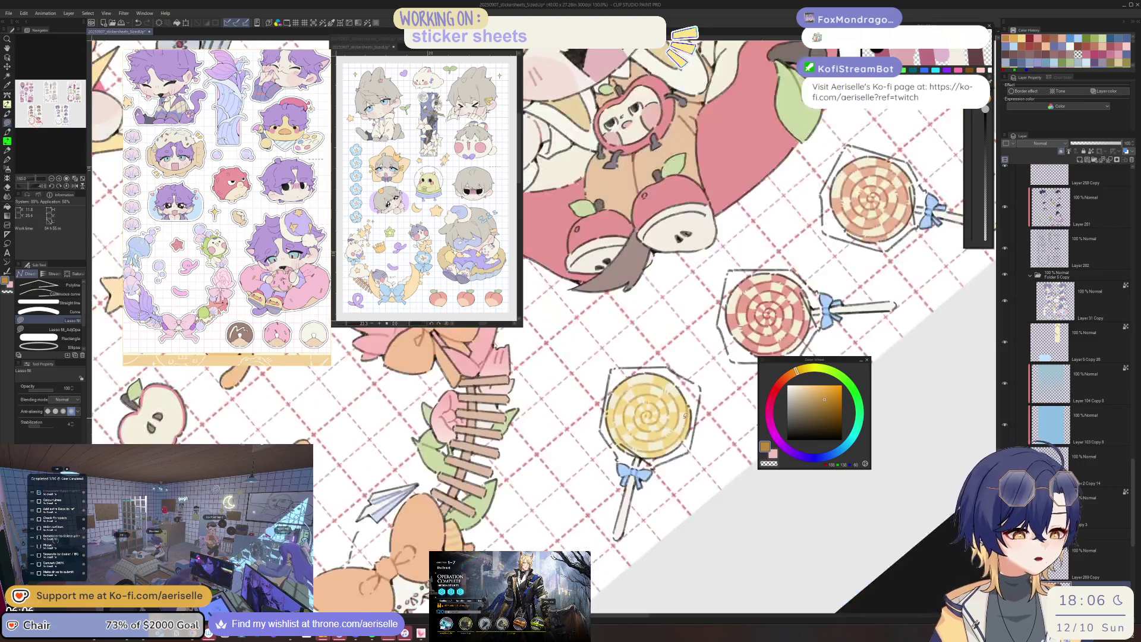
scroll(660, 490, down, 2)
scroll(659, 490, down, 2)
mouse_move(626, 473)
mouse_down()
mouse_move(675, 597)
mouse_move(696, 404)
mouse_up()
scroll(696, 404, up, 2)
scroll(697, 403, up, 2)
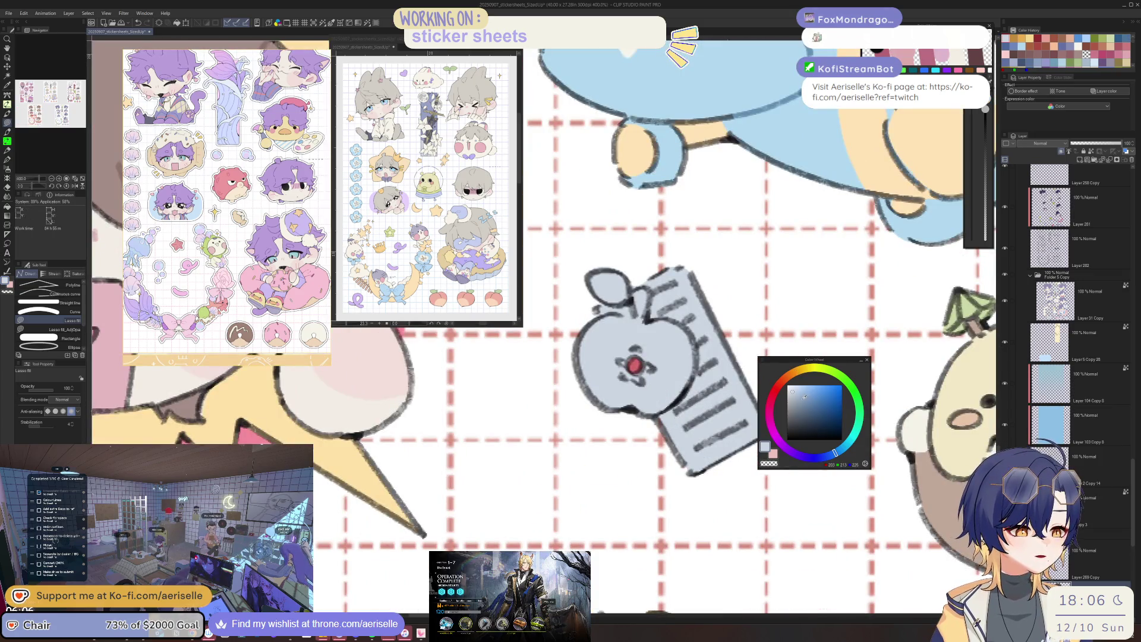
Eyedrop a colour from the apple sticker and paint its notepad a lighter tone.
alt+click(653, 282)
drag(609, 292, 678, 439)
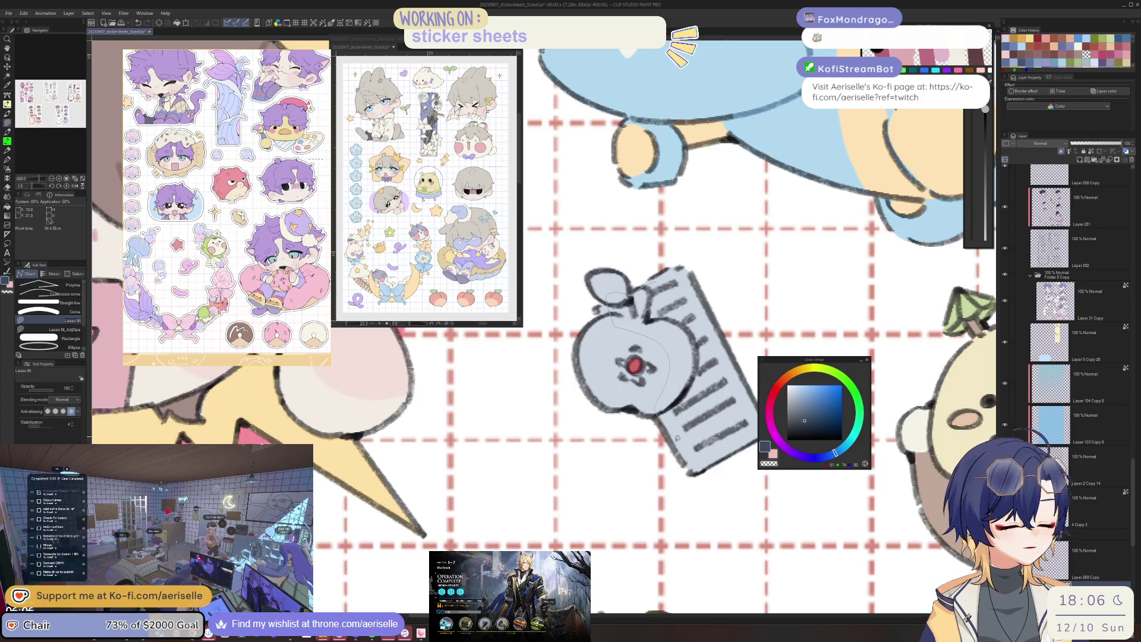
mouse_move(660, 294)
mouse_down()
mouse_move(713, 401)
mouse_move(678, 348)
mouse_move(659, 267)
mouse_up()
scroll(738, 426, down, 3)
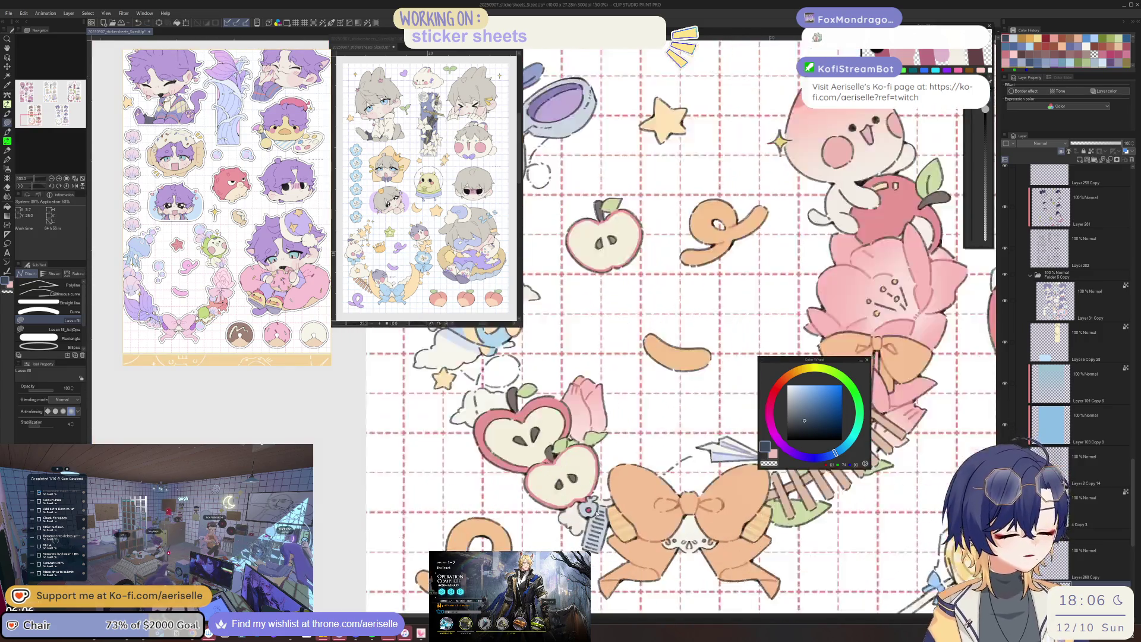
scroll(588, 517, up, 2)
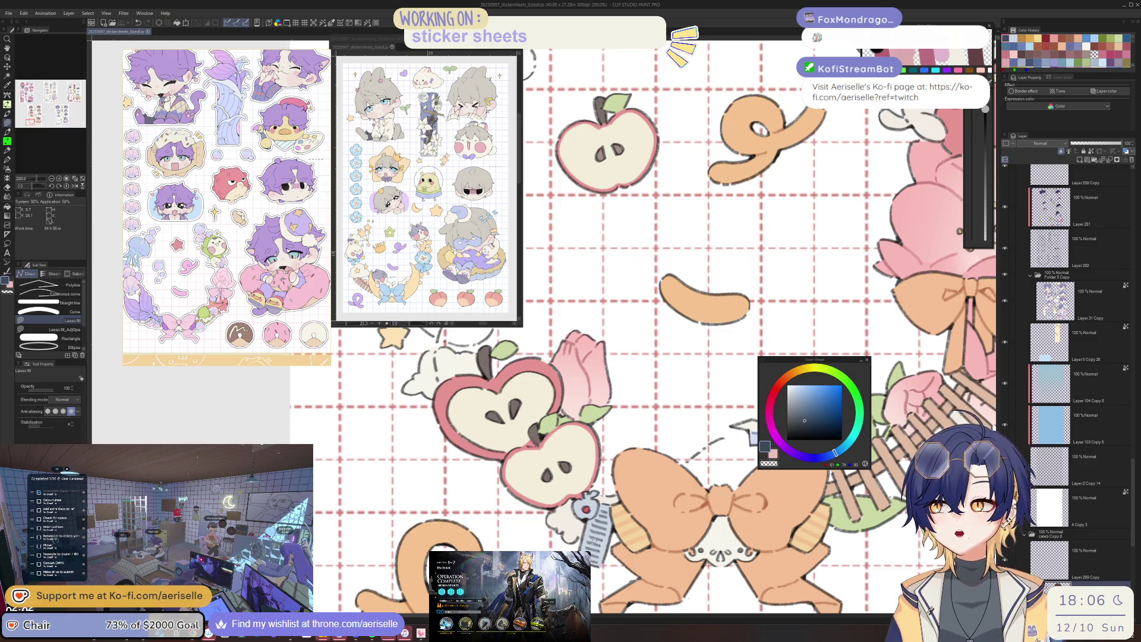
scroll(681, 326, down, 3)
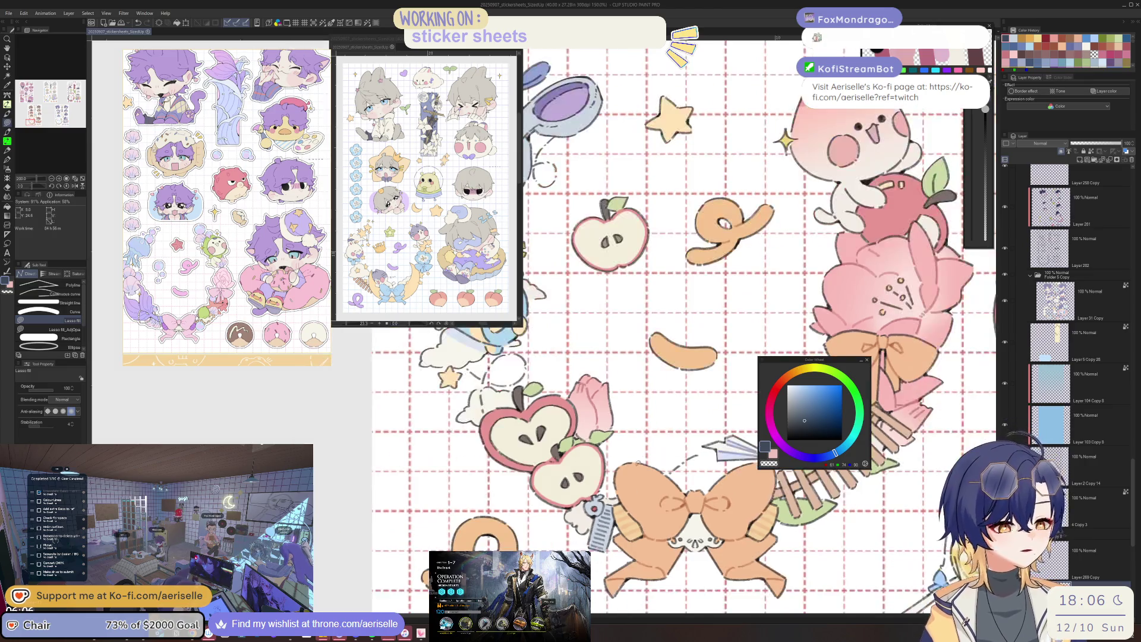
scroll(683, 326, up, 2)
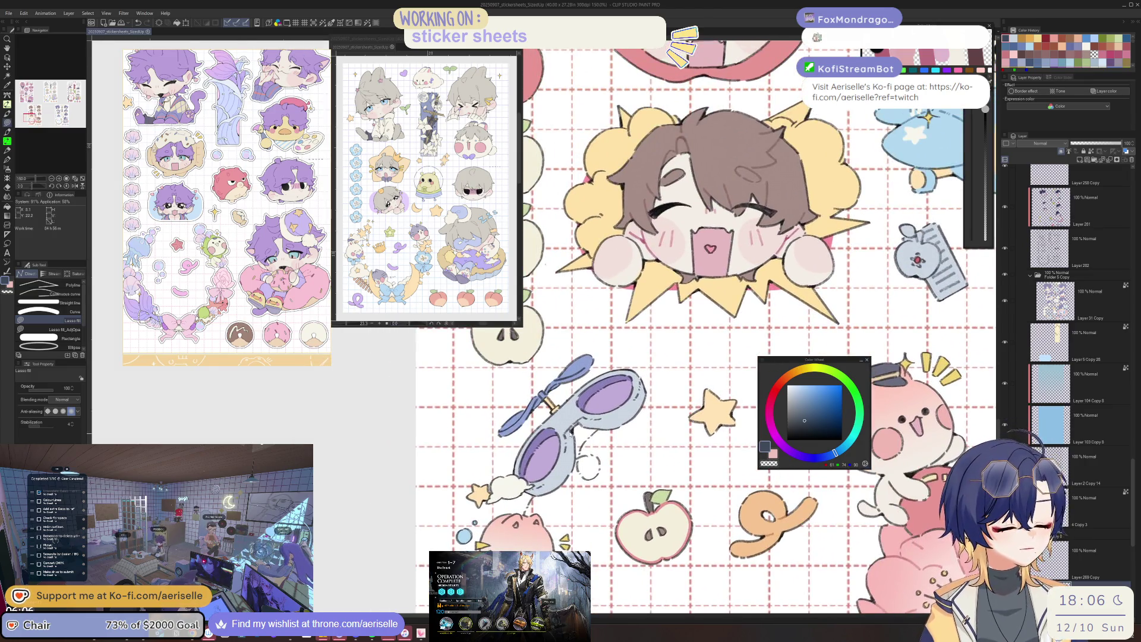
scroll(543, 416, up, 2)
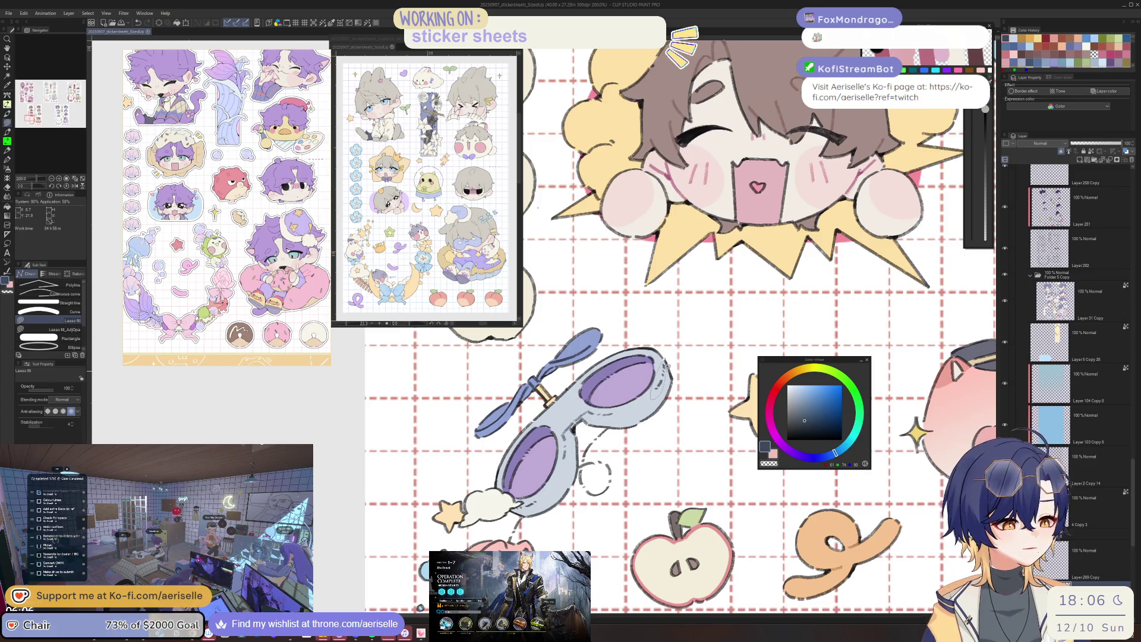
scroll(668, 361, down, 3)
scroll(617, 420, up, 5)
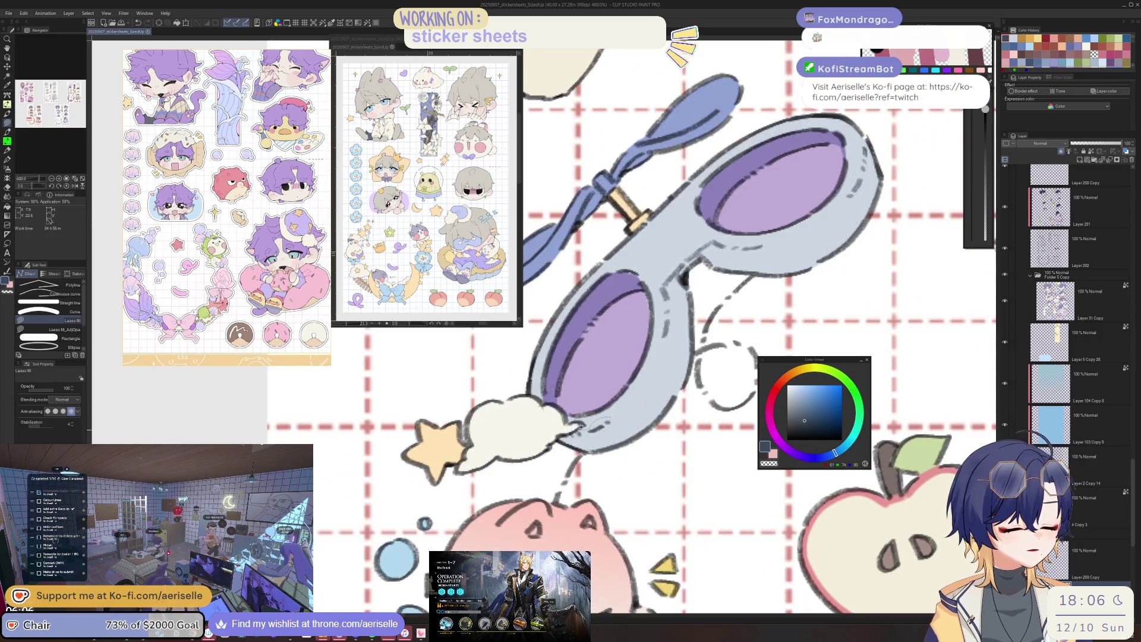
scroll(622, 407, down, 3)
scroll(622, 408, up, 1)
scroll(621, 408, up, 1)
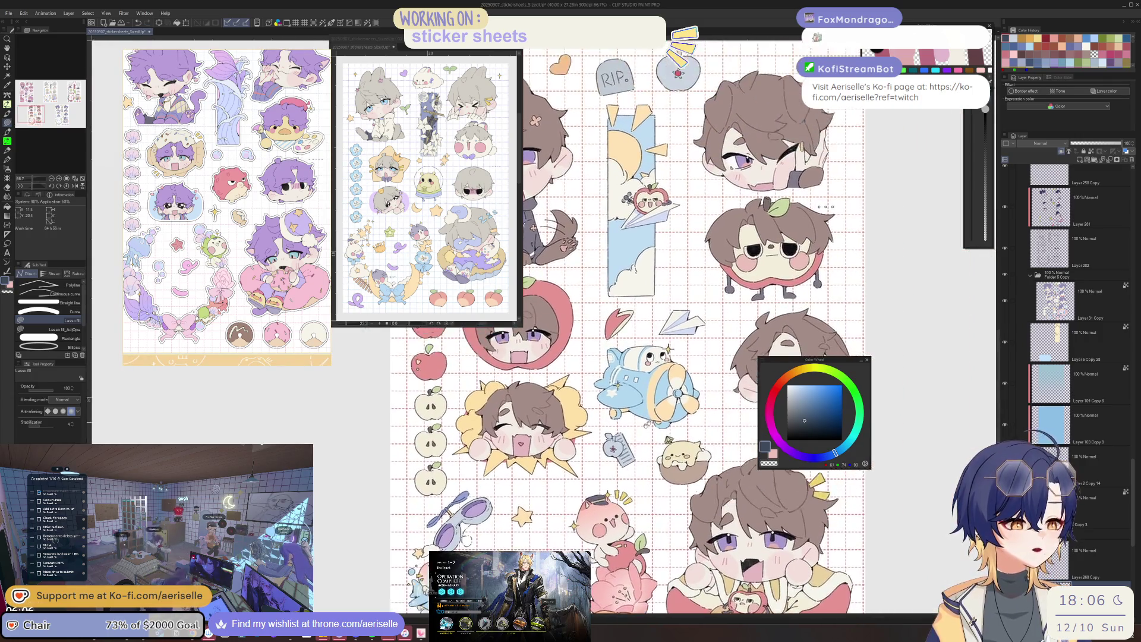
scroll(738, 120, up, 1)
scroll(662, 272, up, 1)
scroll(661, 272, up, 1)
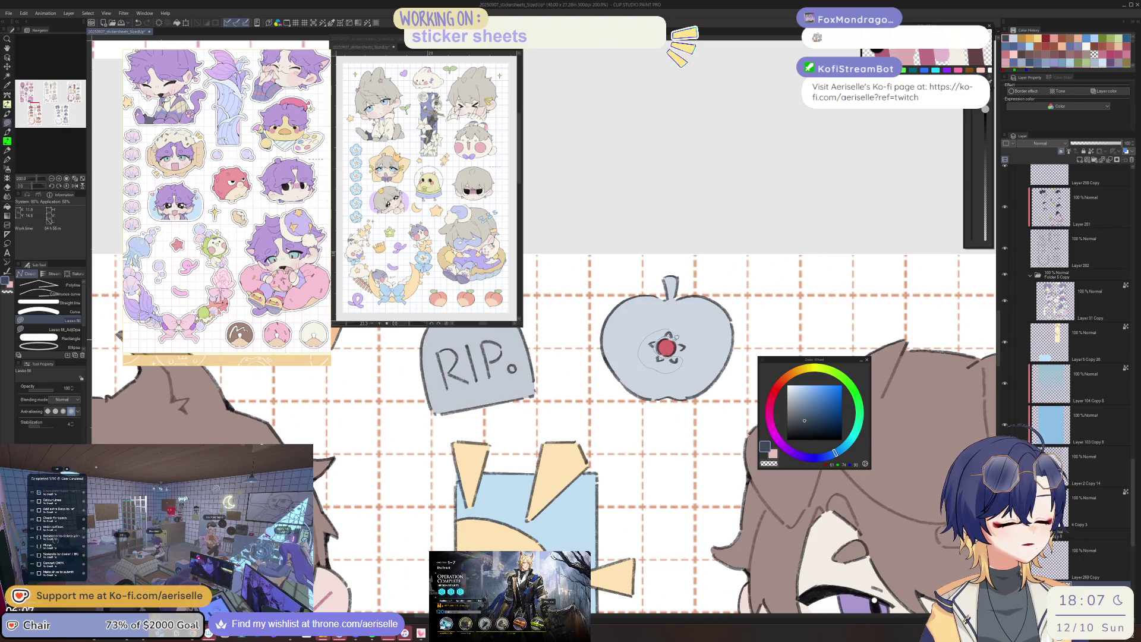
scroll(667, 348, down, 2)
mouse_move(840, 461)
mouse_down()
mouse_move(813, 317)
mouse_move(785, 317)
mouse_up()
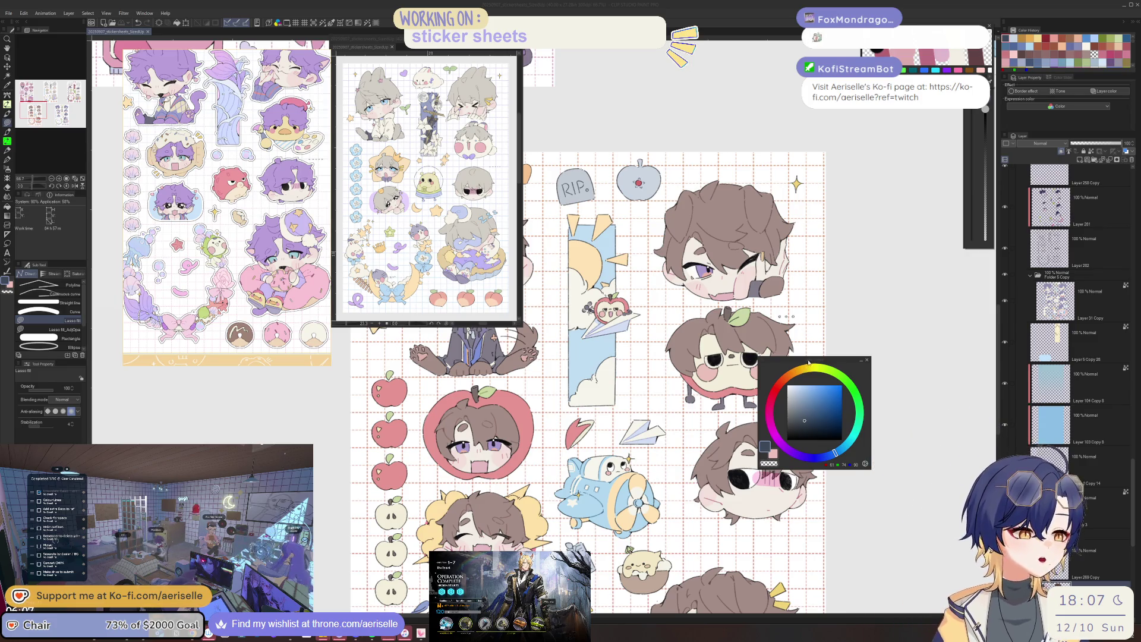
drag(624, 357, 532, 383)
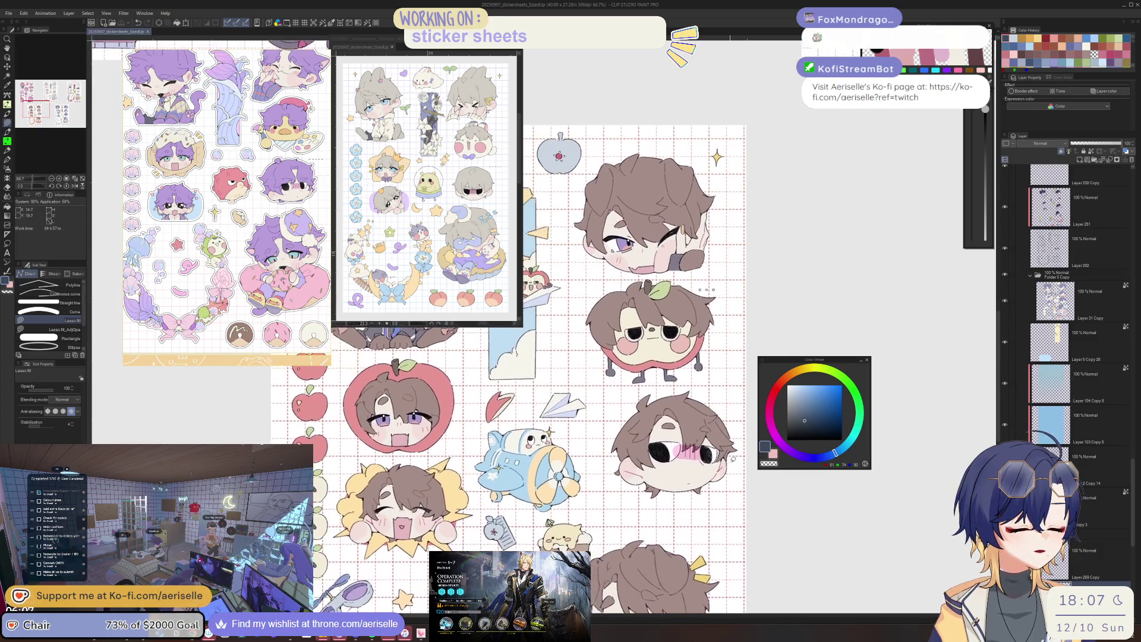
scroll(585, 472, down, 2)
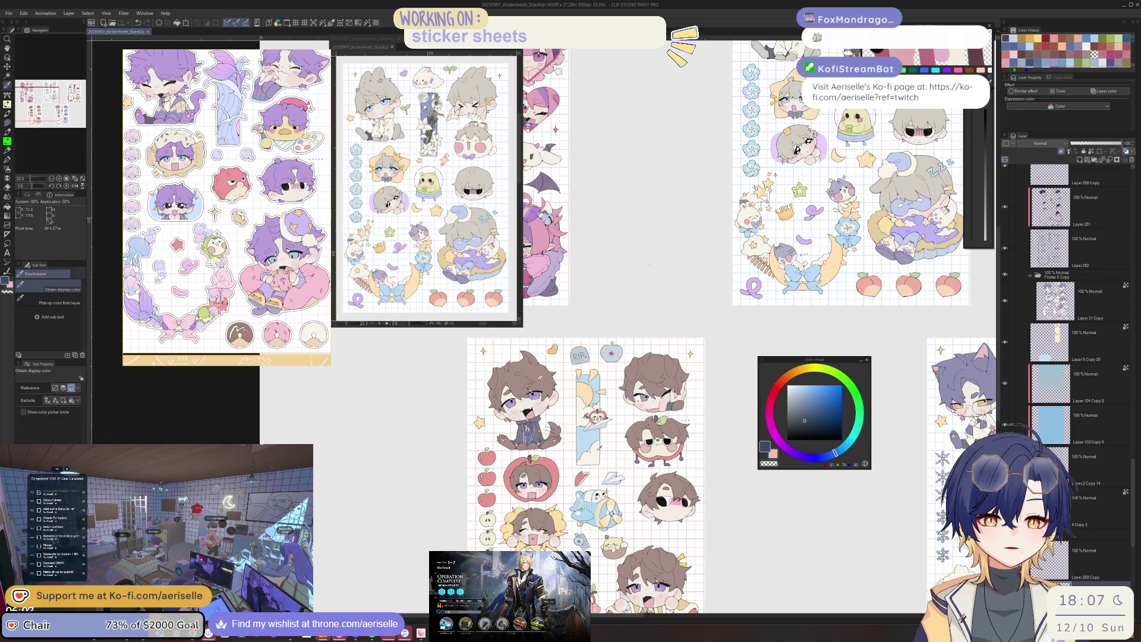
drag(648, 264, 660, 215)
scroll(660, 215, up, 3)
scroll(660, 215, up, 2)
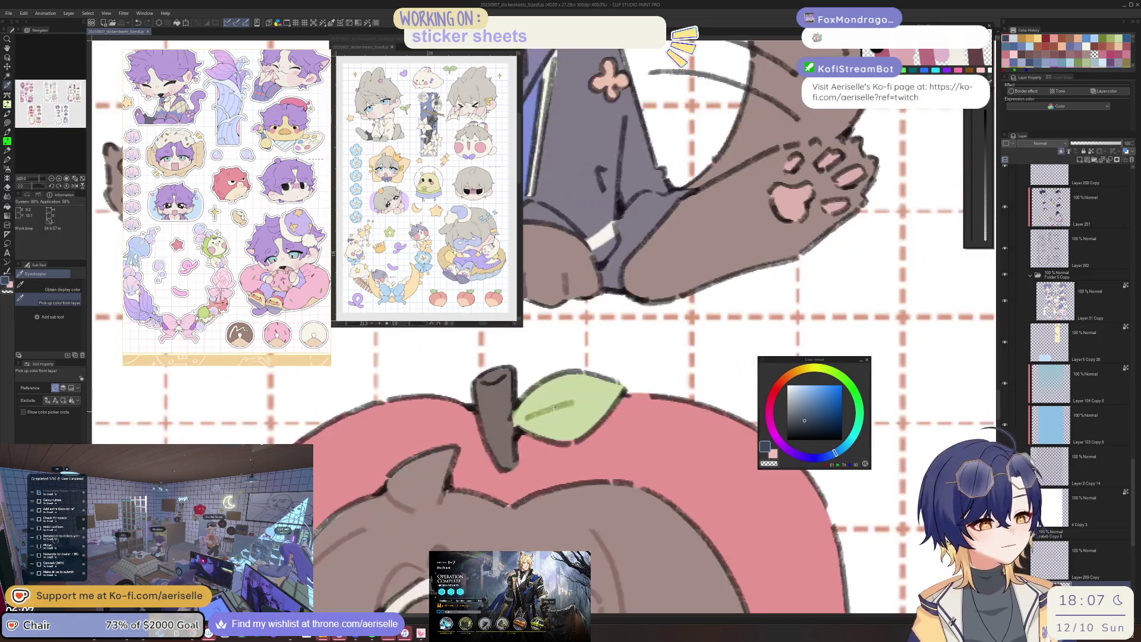
scroll(659, 214, down, 3)
scroll(664, 379, up, 2)
scroll(665, 379, up, 2)
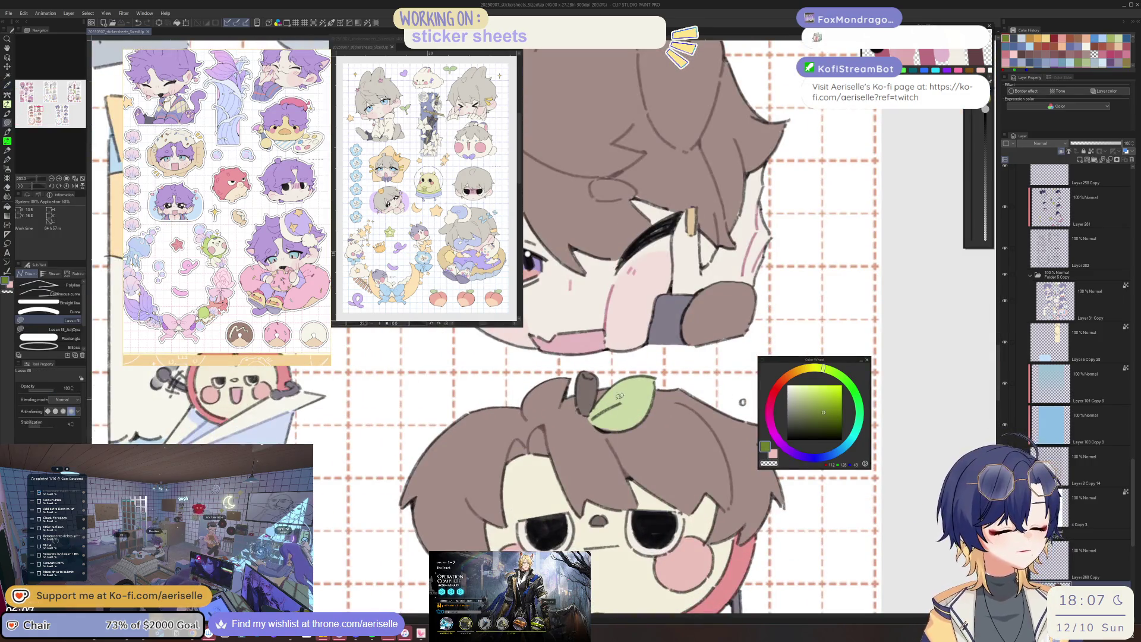
scroll(615, 433, down, 4)
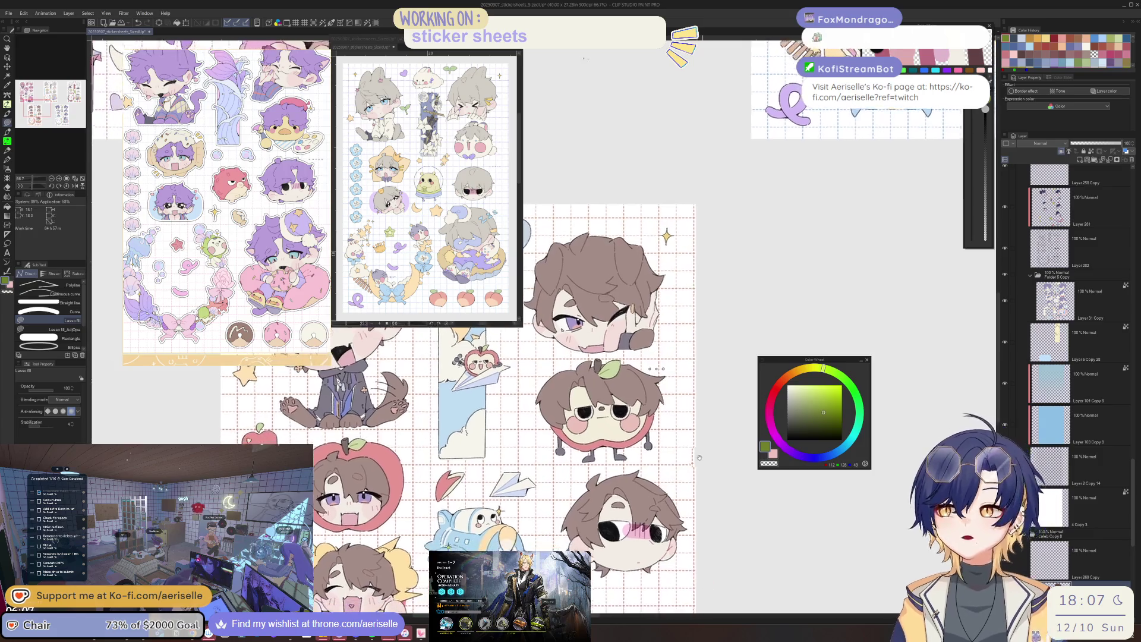
scroll(637, 440, up, 3)
scroll(638, 440, up, 2)
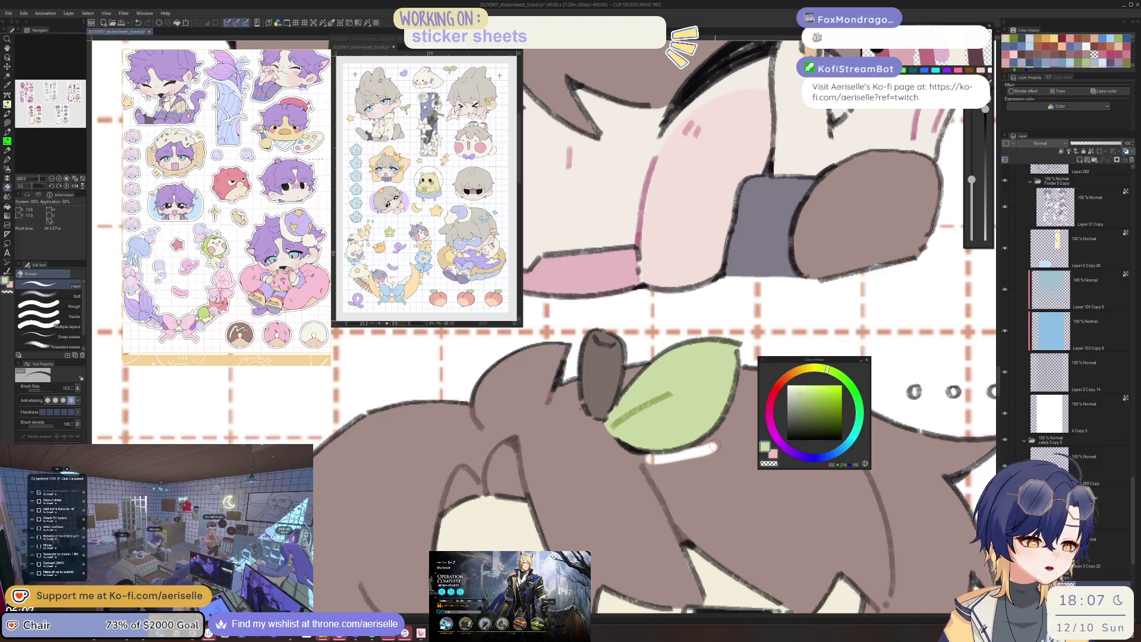
scroll(717, 457, down, 5)
scroll(718, 457, up, 5)
scroll(710, 394, down, 4)
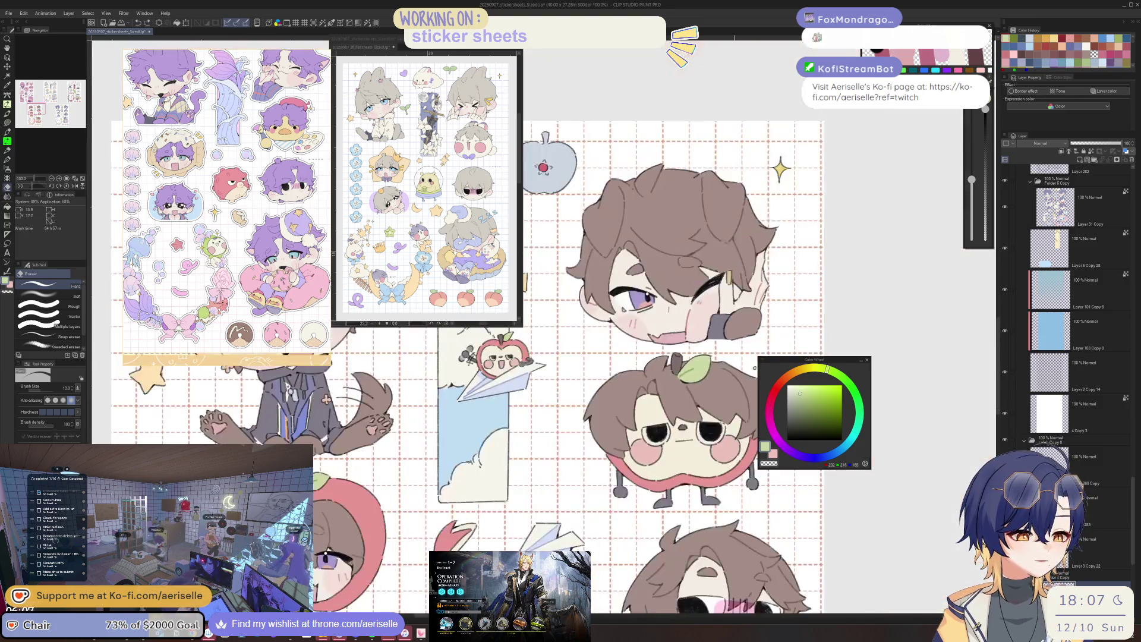
scroll(709, 420, down, 3)
scroll(706, 446, down, 2)
scroll(702, 479, down, 2)
scroll(702, 479, down, 1)
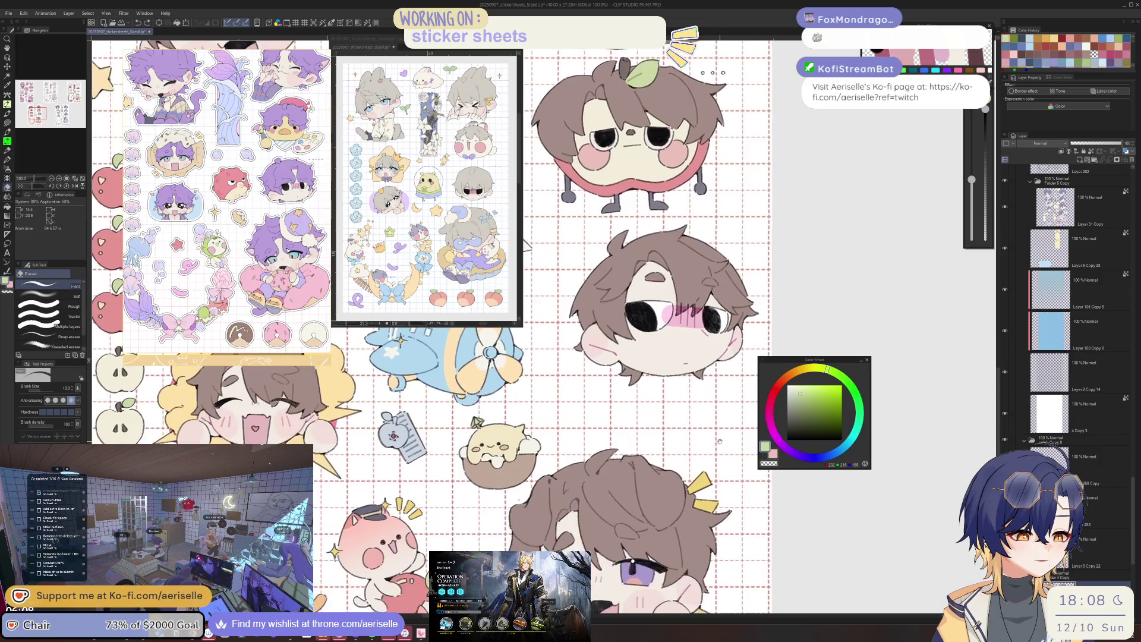
scroll(703, 479, down, 3)
scroll(704, 473, down, 1)
scroll(709, 468, down, 2)
drag(574, 333, 662, 440)
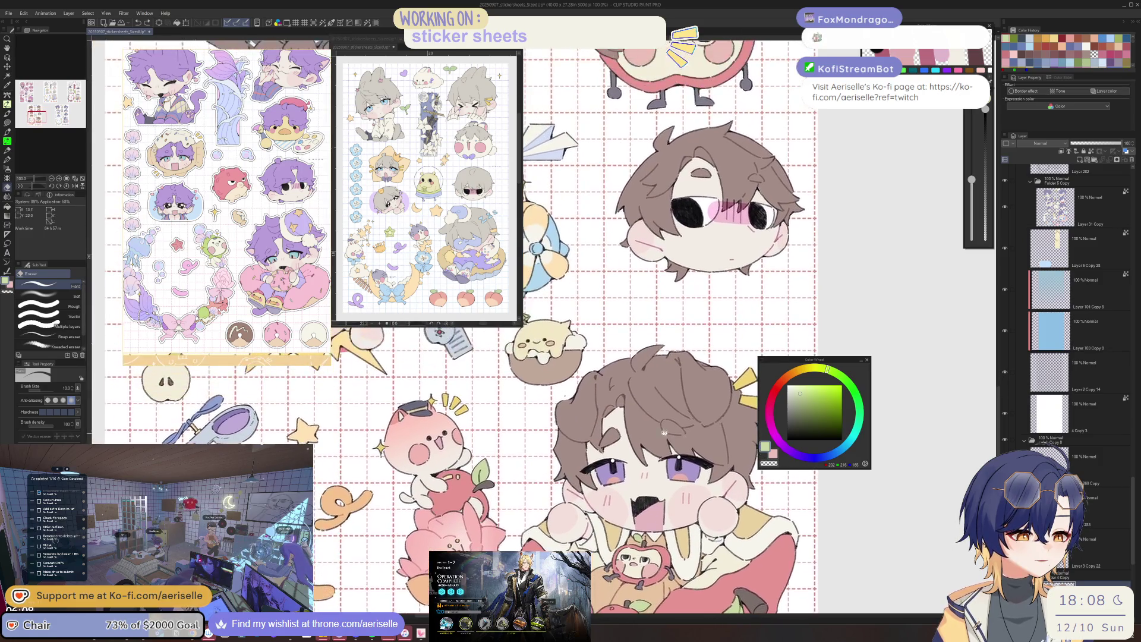